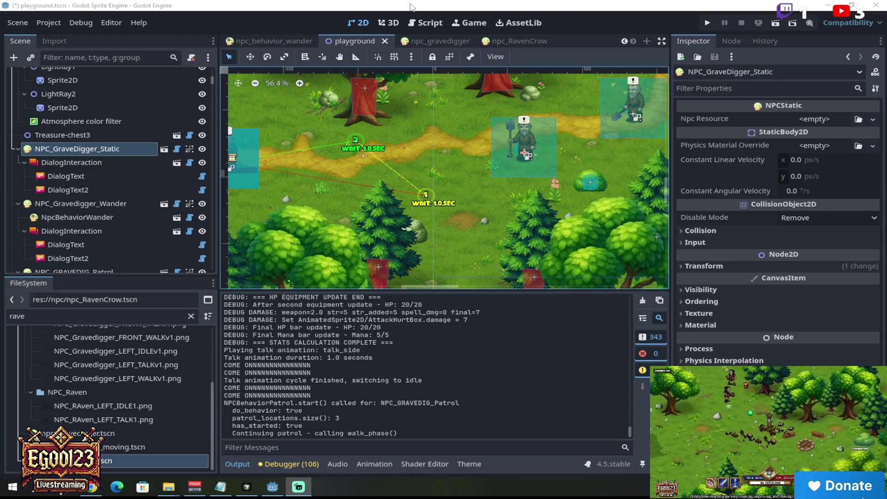
# - Run the playground project so the game opens on its Login/Options/Exit title menu
pyautogui.scroll(3, 540, 166)
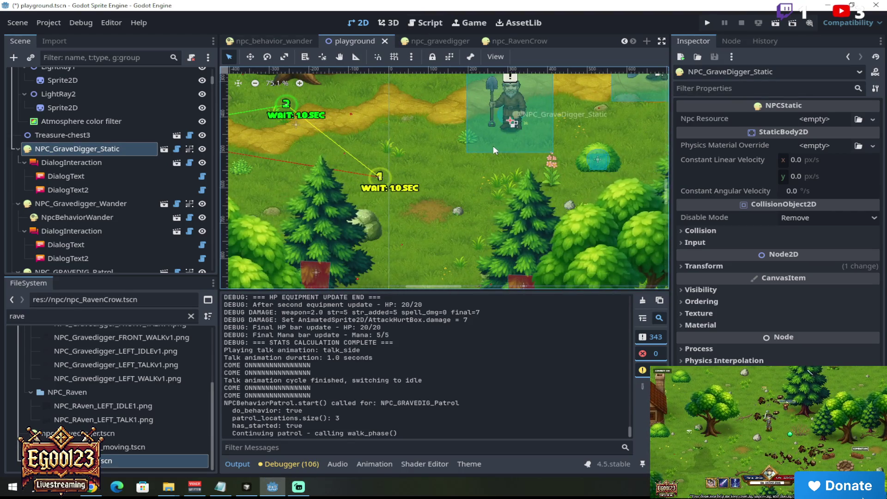
pyautogui.scroll(-6, 492, 146)
pyautogui.click(707, 26)
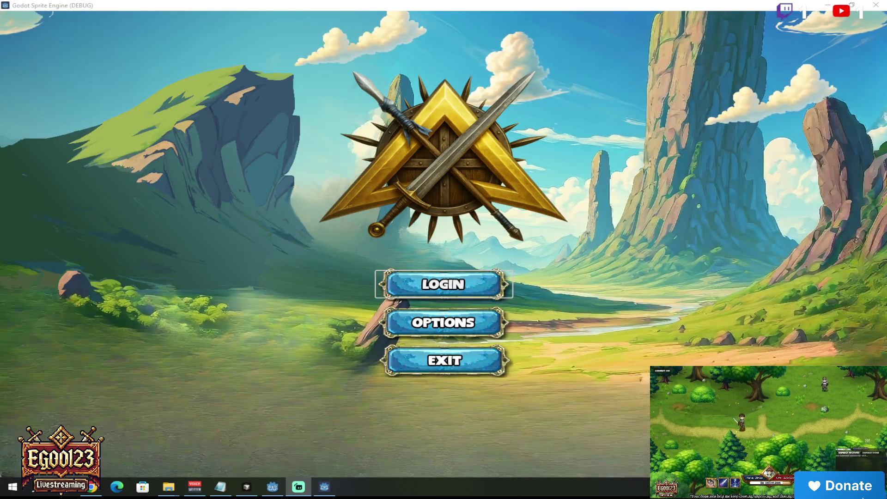
# - Log in and enter the world with the existing hero, arriving in Marrtist Village
pyautogui.click(465, 283)
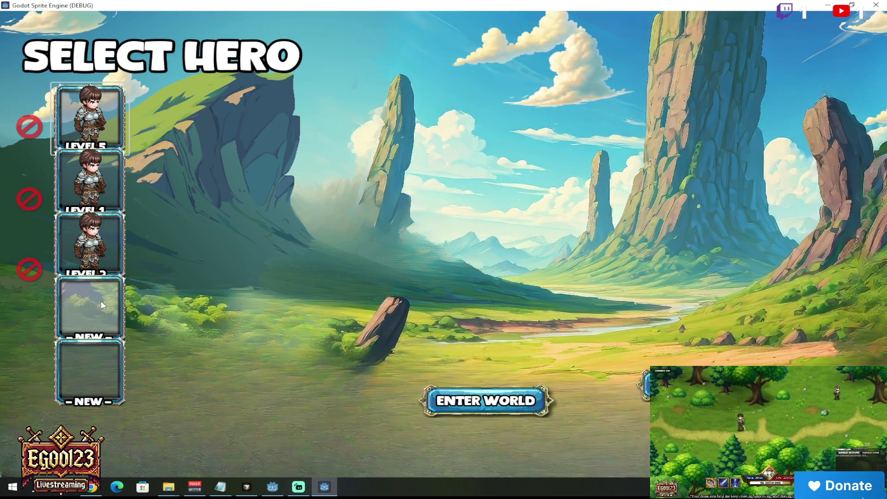
pyautogui.click(511, 396)
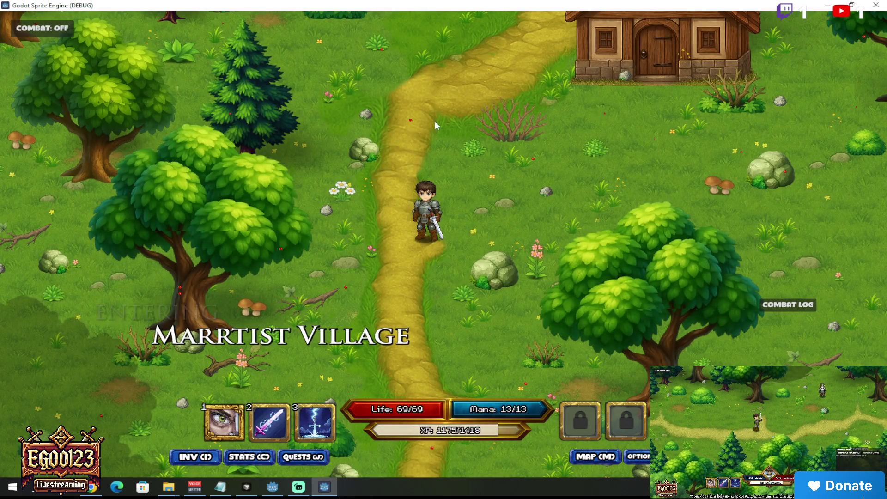
# - Walk the hero east, north-east, then south and west around Marrtist Village
pyautogui.click(531, 209)
pyautogui.click(522, 234)
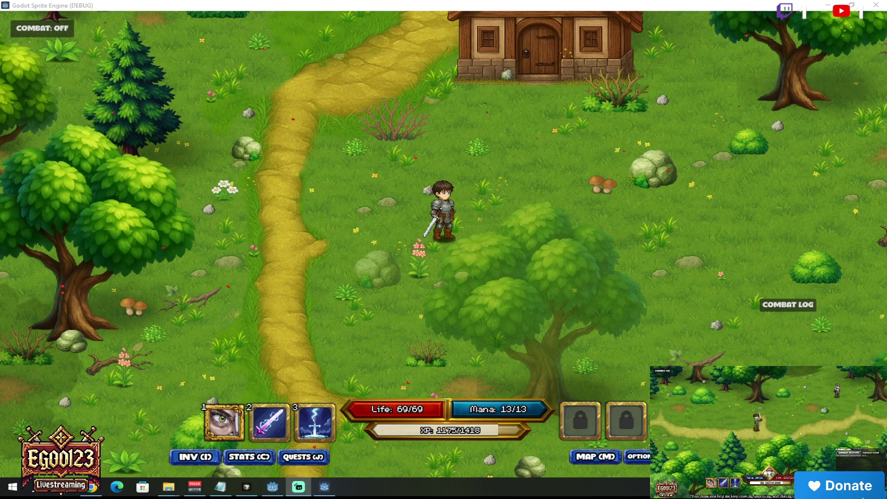
pyautogui.click(682, 109)
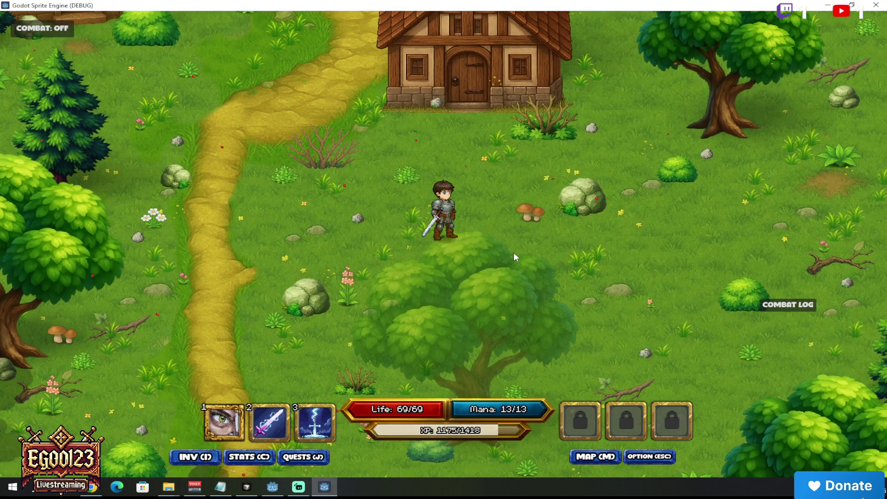
pyautogui.click(513, 253)
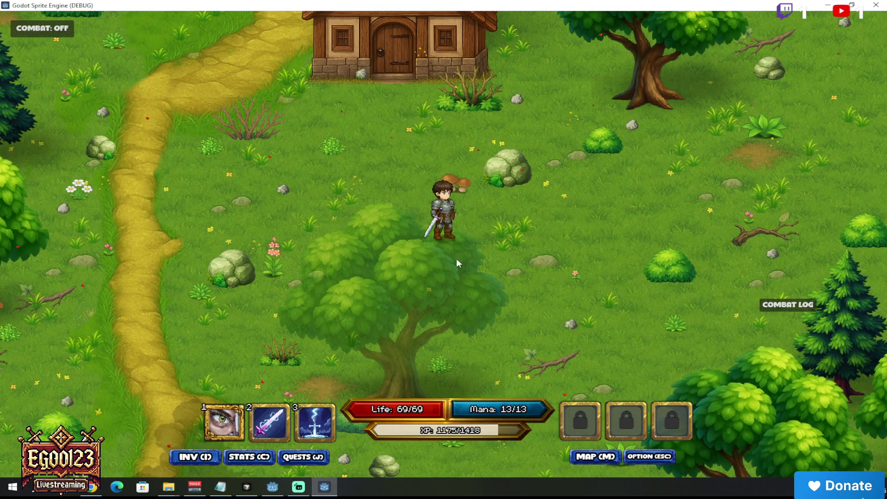
pyautogui.click(399, 256)
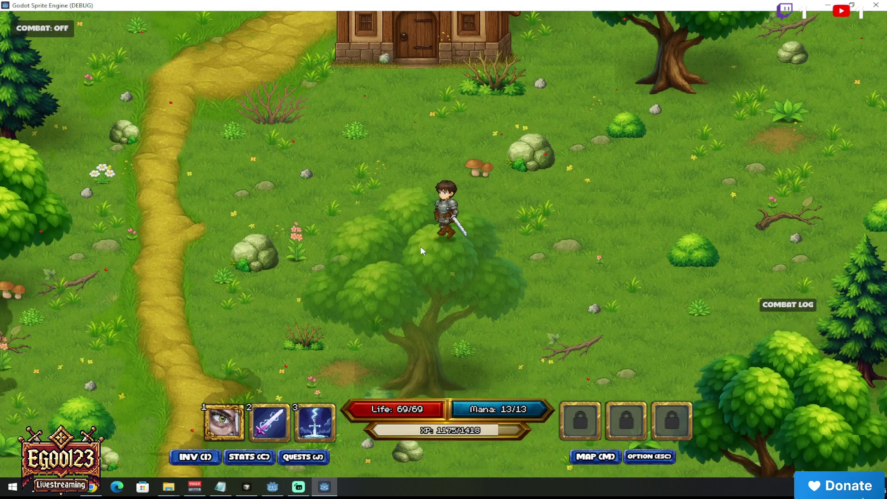
pyautogui.click(415, 211)
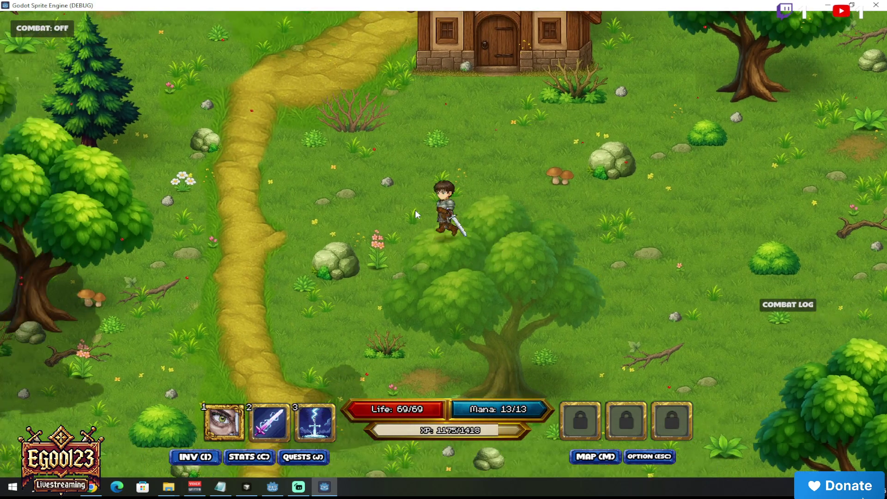
# - Walk the hero north past the house and east, then stop the game with F8
pyautogui.press('w')
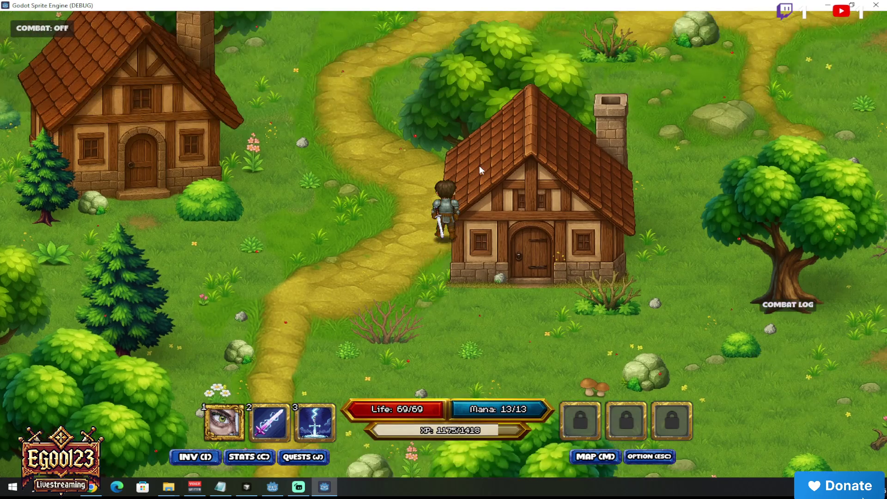
pyautogui.click(479, 166)
pyautogui.click(549, 217)
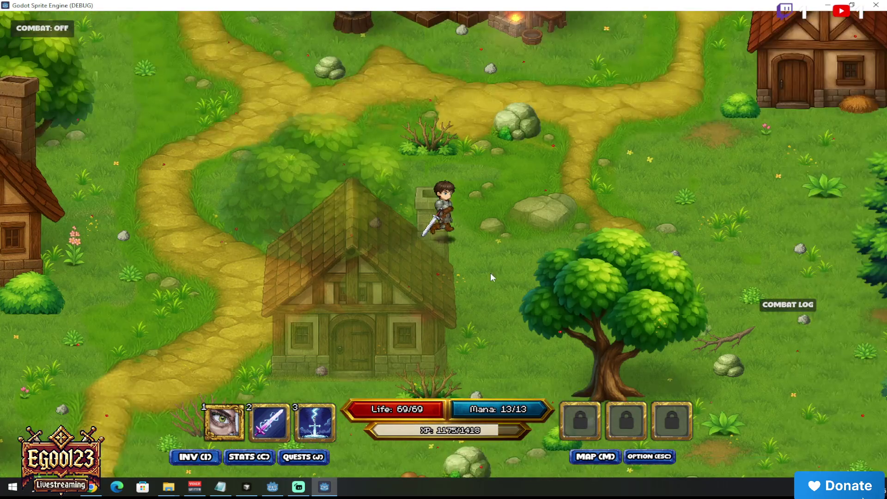
pyautogui.click(491, 277)
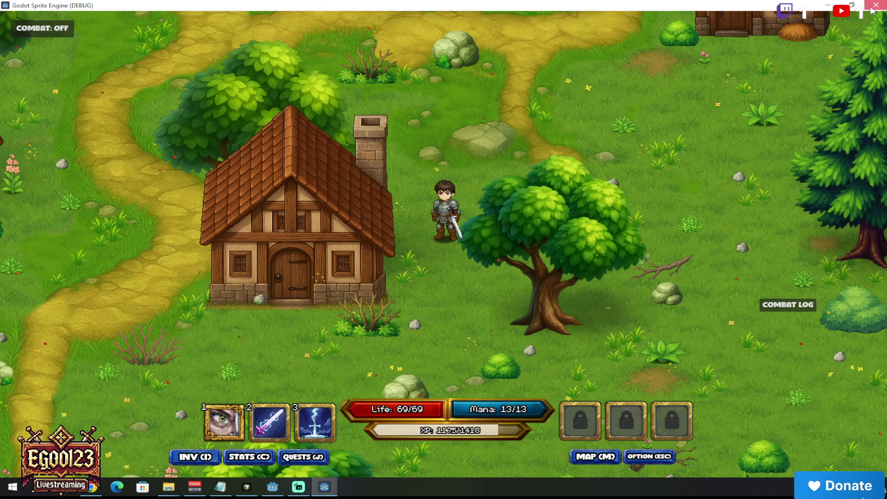
pyautogui.press('F8')
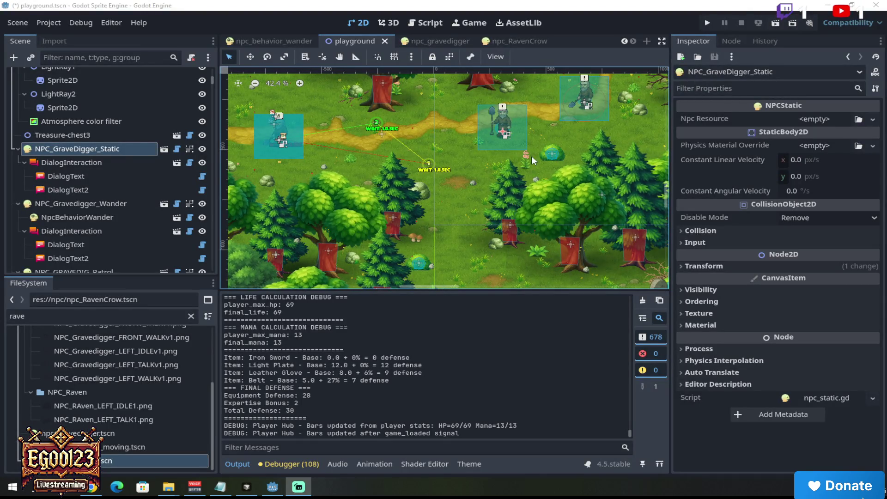
pyautogui.scroll(1, 532, 156)
pyautogui.scroll(2, 503, 147)
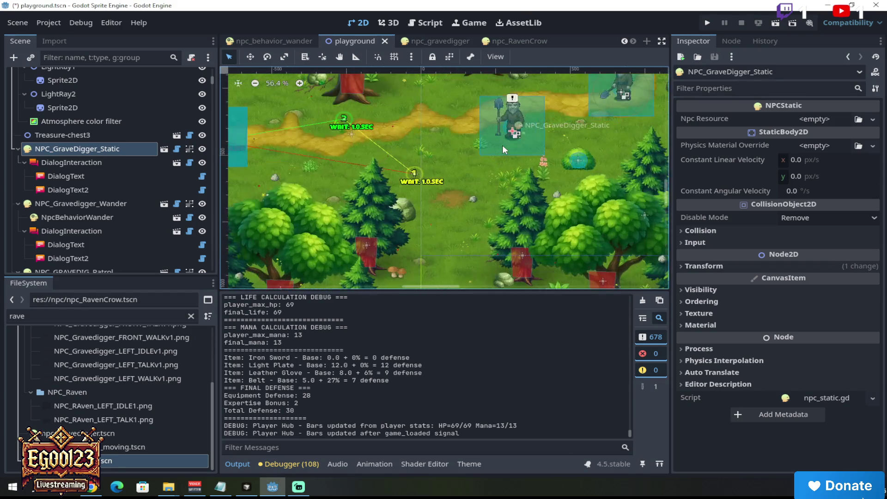
pyautogui.scroll(3, 504, 149)
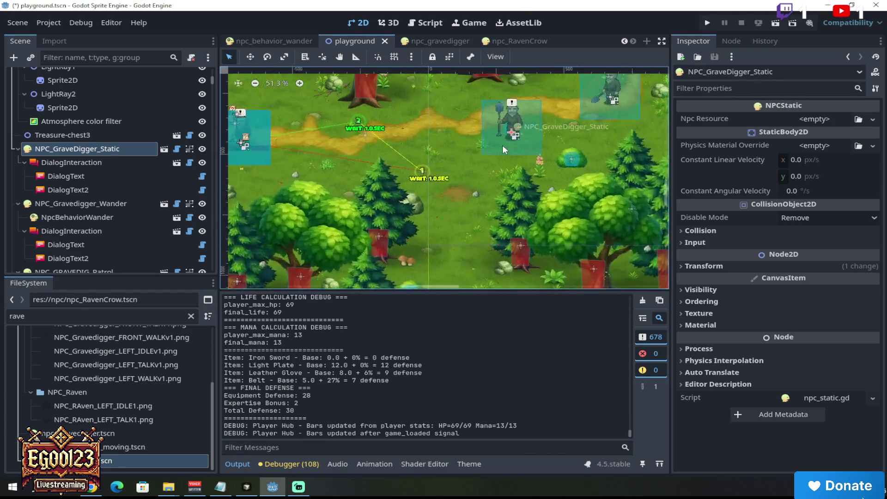
pyautogui.scroll(-4, 502, 146)
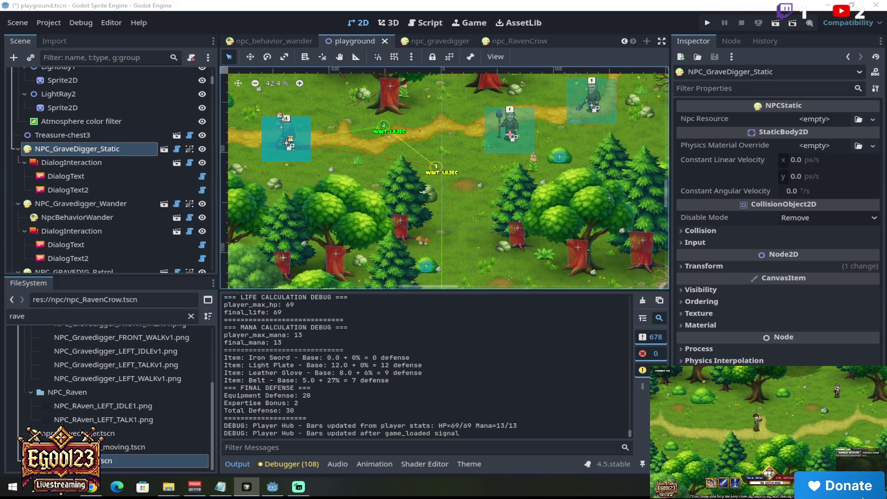
pyautogui.hotkey('alt', 'Tab')
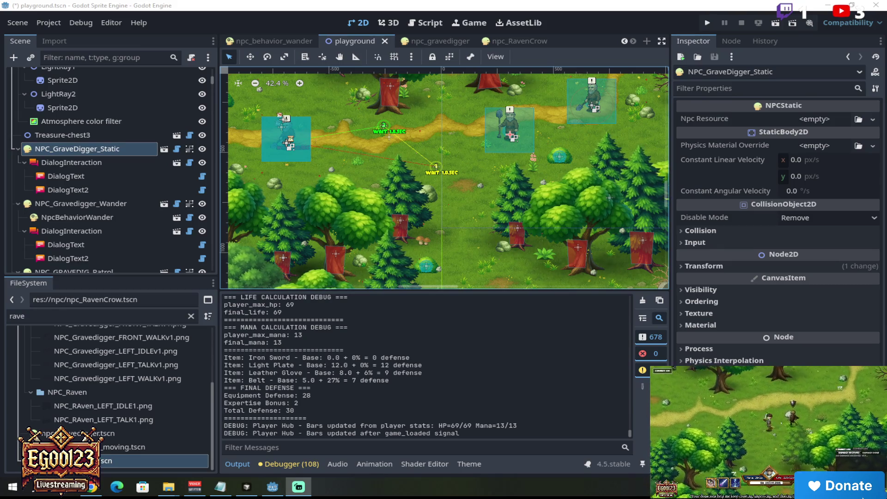
pyautogui.hotkey('alt', 'Tab')
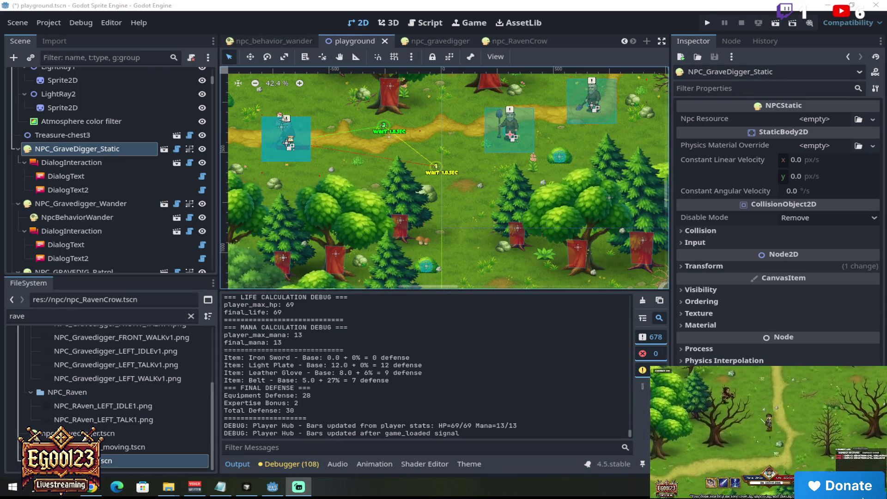
# - Shrink the Output panel so the 2D scene canvas gets more room, then adjust the zoom
pyautogui.scroll(2, 553, 136)
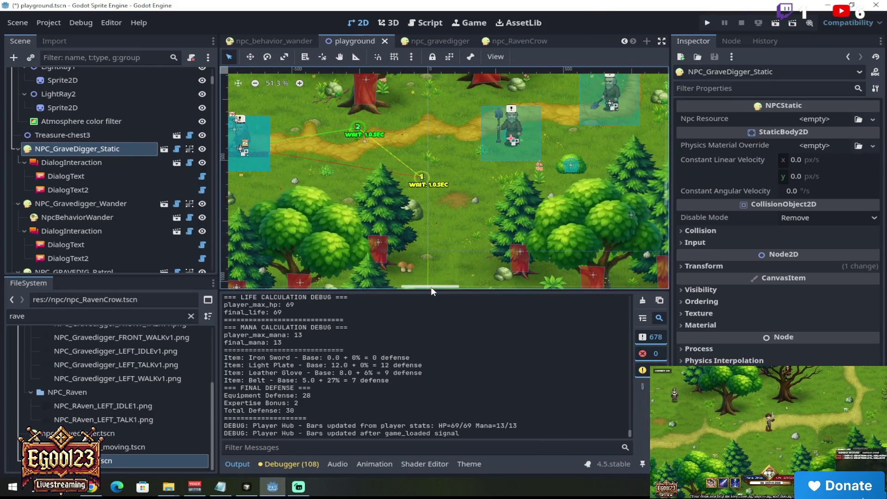
pyautogui.moveTo(433, 291); pyautogui.dragTo(436, 352)
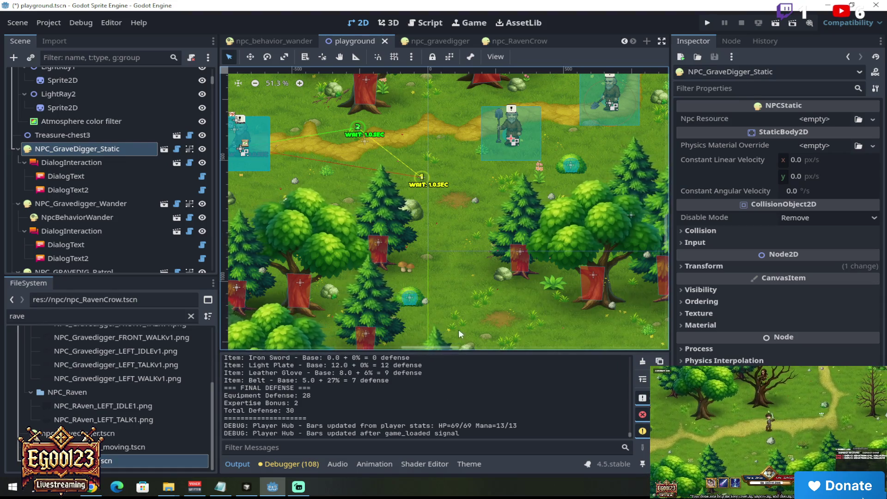
pyautogui.scroll(-3, 450, 216)
pyautogui.scroll(3, 451, 216)
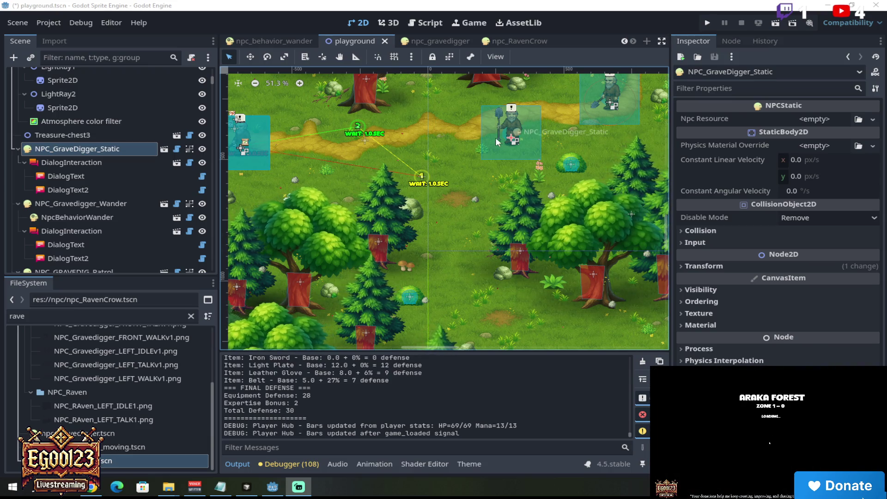
# - Bring the Godot editor back into focus on the playground scene
pyautogui.click(479, 147)
pyautogui.scroll(3, 476, 144)
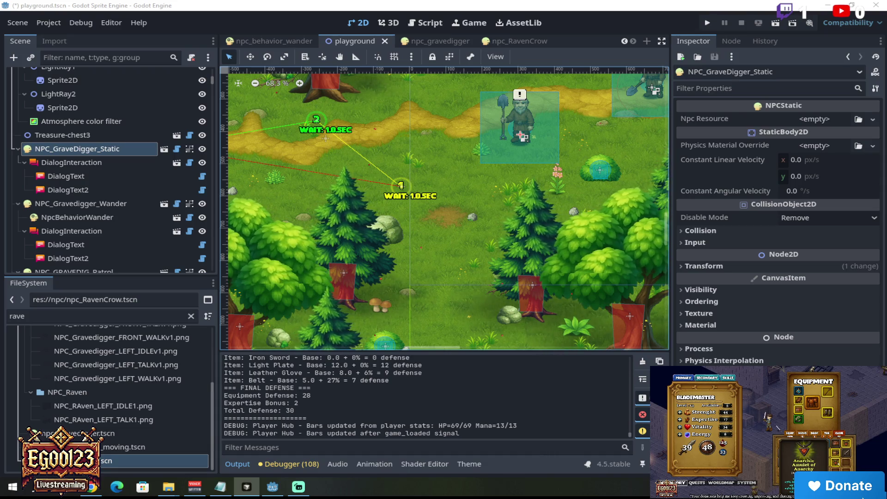
pyautogui.click(334, 4)
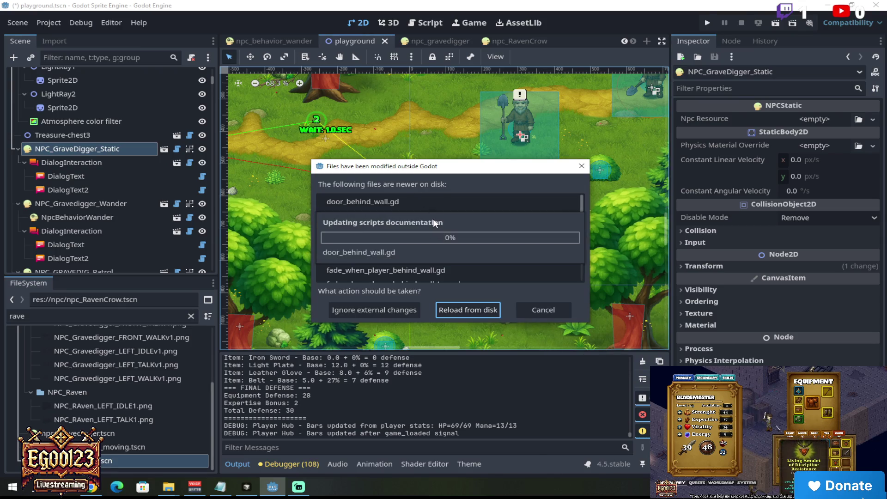
# - Reload the externally modified scripts from disk and launch the current scene
pyautogui.scroll(-3, 433, 220)
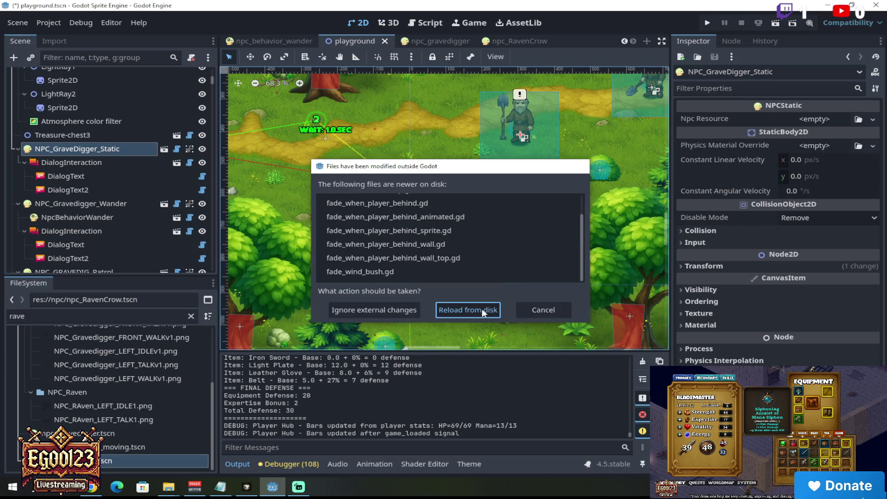
pyautogui.click(483, 309)
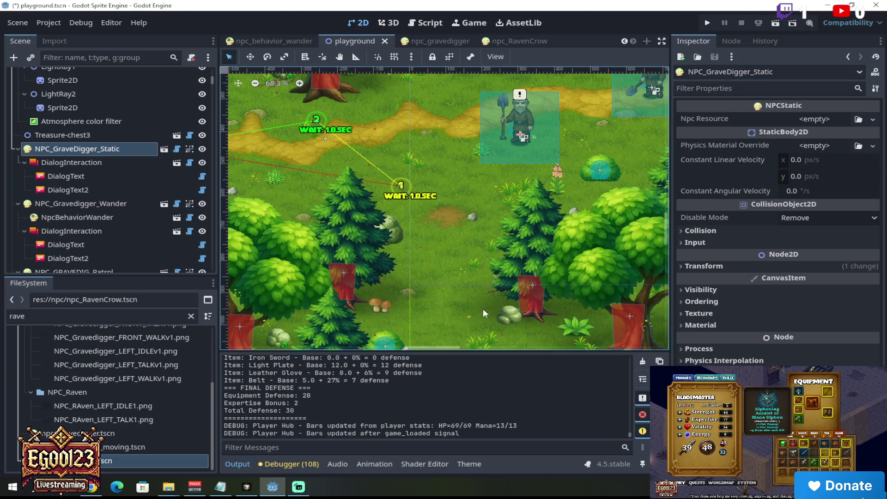
pyautogui.click(774, 24)
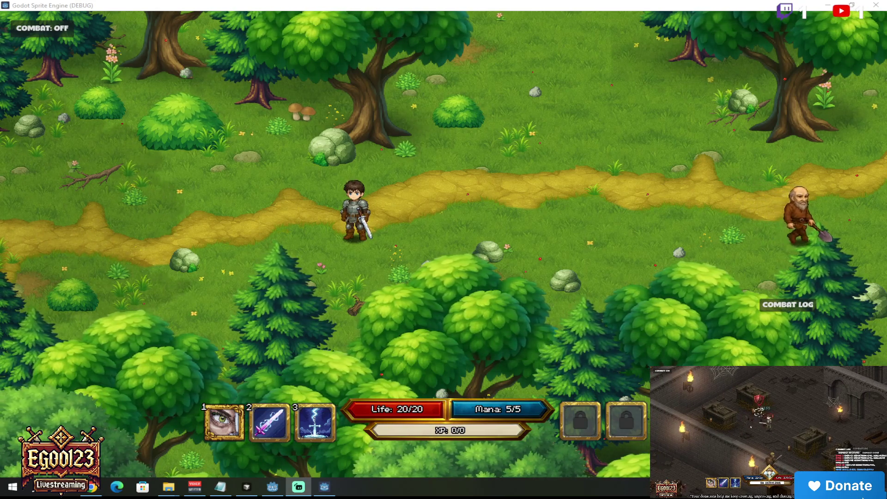
# - Walk the hero right along the path past the gravediggers, then close the game window
pyautogui.click(612, 217)
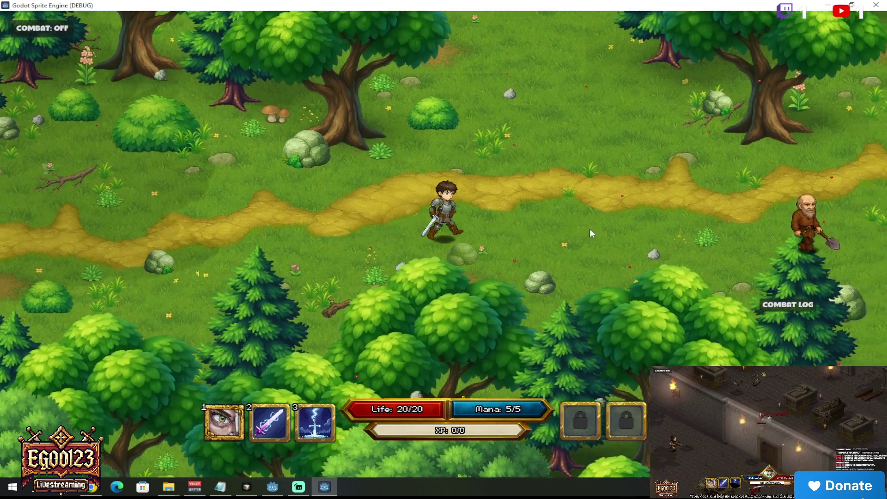
pyautogui.click(424, 171)
pyautogui.moveTo(424, 171)
pyautogui.mouseDown()
pyautogui.moveTo(414, 224)
pyautogui.moveTo(449, 245)
pyautogui.moveTo(462, 269)
pyautogui.moveTo(455, 255)
pyautogui.moveTo(537, 213)
pyautogui.moveTo(558, 183)
pyautogui.moveTo(512, 148)
pyautogui.moveTo(495, 203)
pyautogui.moveTo(476, 207)
pyautogui.moveTo(500, 217)
pyautogui.moveTo(495, 212)
pyautogui.moveTo(433, 259)
pyautogui.moveTo(443, 190)
pyautogui.moveTo(422, 253)
pyautogui.moveTo(428, 210)
pyautogui.moveTo(497, 191)
pyautogui.moveTo(502, 236)
pyautogui.moveTo(435, 257)
pyautogui.moveTo(479, 267)
pyautogui.moveTo(529, 143)
pyautogui.moveTo(494, 169)
pyautogui.moveTo(470, 256)
pyautogui.moveTo(479, 242)
pyautogui.moveTo(481, 256)
pyautogui.moveTo(474, 256)
pyautogui.moveTo(461, 203)
pyautogui.moveTo(473, 215)
pyautogui.moveTo(424, 245)
pyautogui.moveTo(400, 225)
pyautogui.moveTo(398, 171)
pyautogui.moveTo(419, 307)
pyautogui.moveTo(418, 227)
pyautogui.moveTo(401, 174)
pyautogui.moveTo(428, 176)
pyautogui.moveTo(494, 222)
pyautogui.moveTo(456, 246)
pyautogui.moveTo(420, 256)
pyautogui.moveTo(404, 248)
pyautogui.moveTo(390, 280)
pyautogui.moveTo(563, 207)
pyautogui.moveTo(499, 179)
pyautogui.moveTo(443, 286)
pyautogui.moveTo(414, 256)
pyautogui.moveTo(440, 265)
pyautogui.moveTo(429, 220)
pyautogui.moveTo(466, 164)
pyautogui.moveTo(419, 201)
pyautogui.moveTo(451, 234)
pyautogui.moveTo(450, 251)
pyautogui.mouseUp()
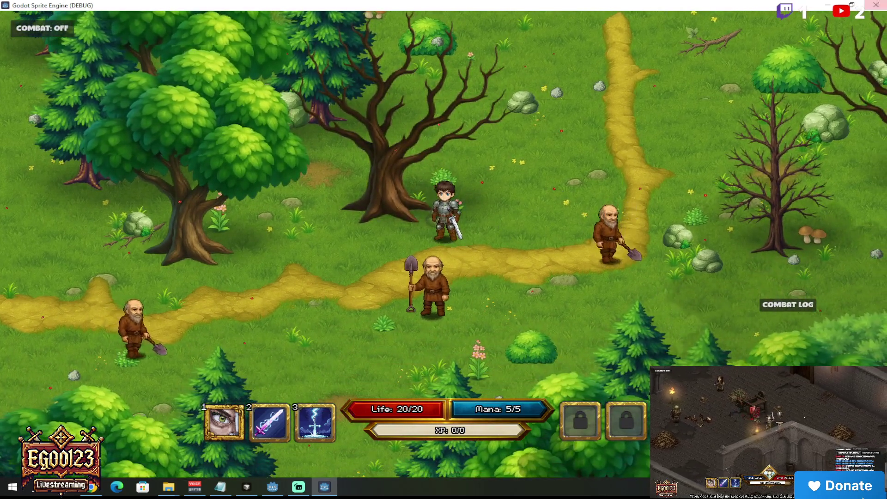
pyautogui.click(875, 5)
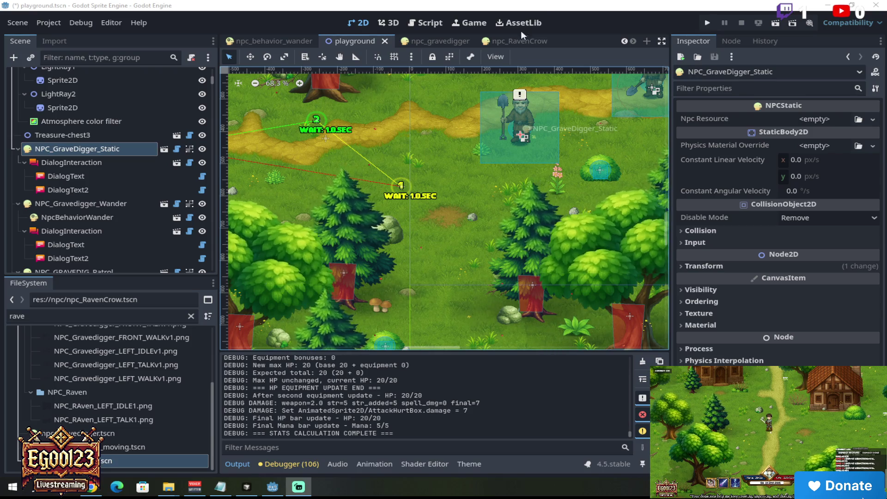
# - Zoom the 2D viewport in on NPC_GraveDigger_Static, then back out
pyautogui.scroll(3, 564, 137)
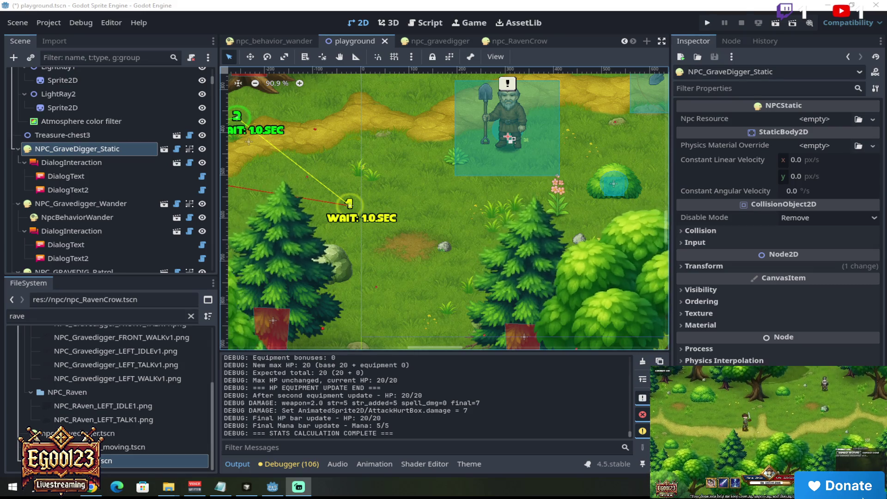
pyautogui.scroll(-2, 565, 155)
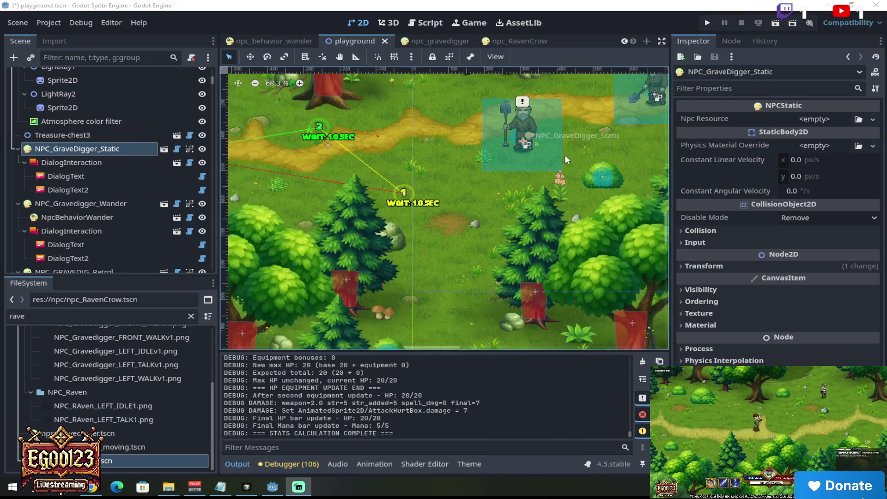
pyautogui.scroll(-2, 668, 235)
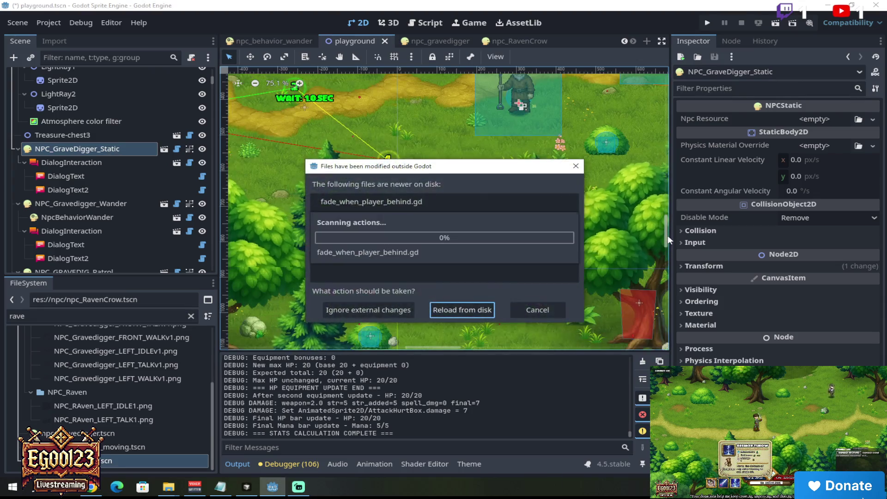
# - Dismiss the modified-files prompt, return to the editor, and reload the scripts from disk
pyautogui.click(475, 310)
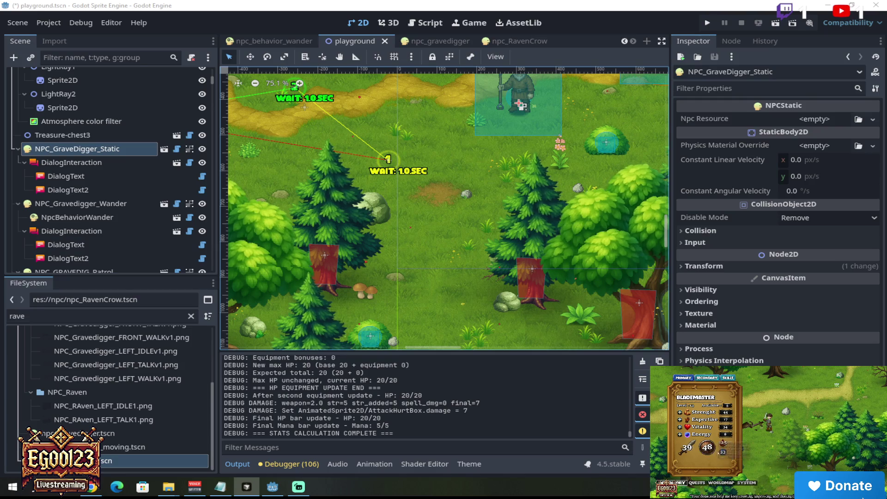
pyautogui.click(457, 4)
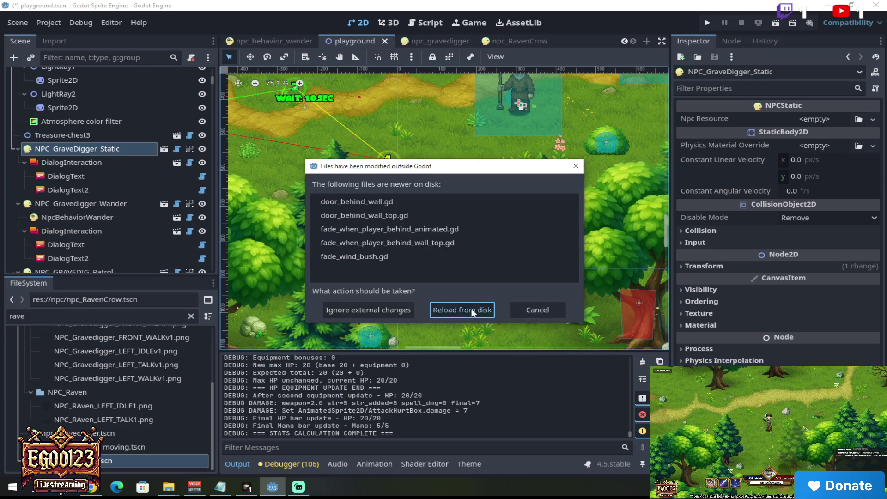
pyautogui.click(474, 312)
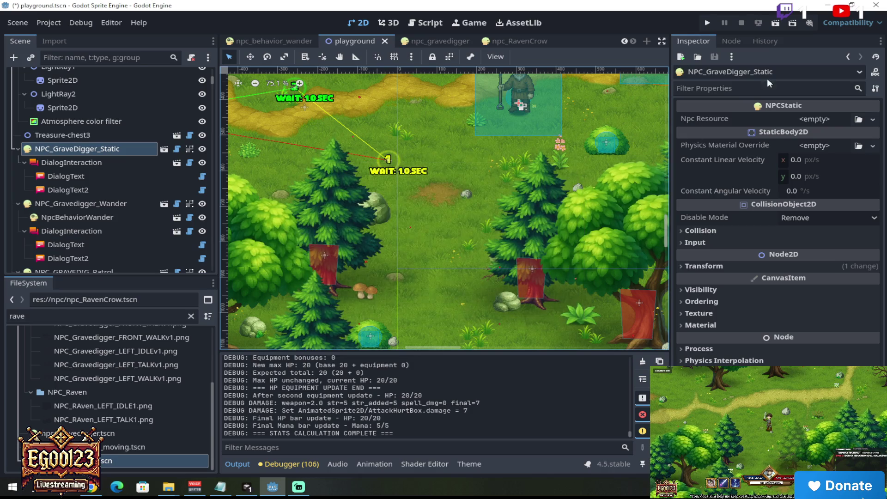
# - Run the edited scene, shrink the game window, and walk the hero beside the gravedigger
pyautogui.click(778, 24)
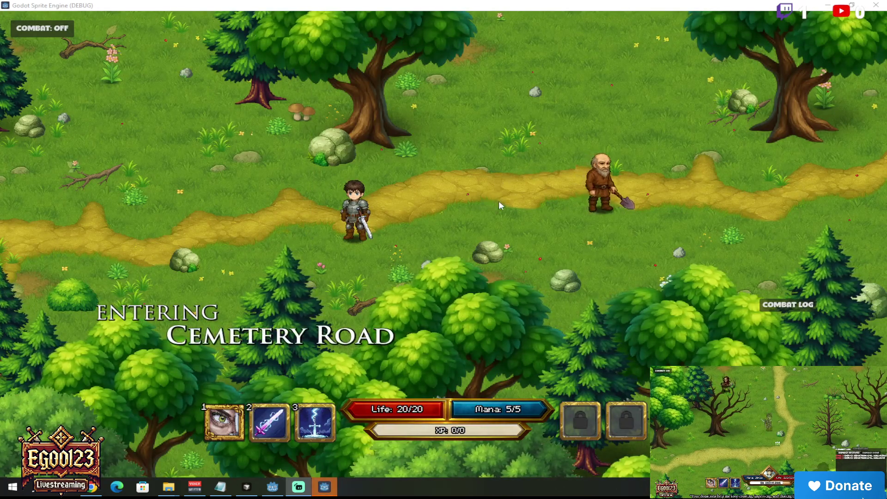
pyautogui.click(502, 209)
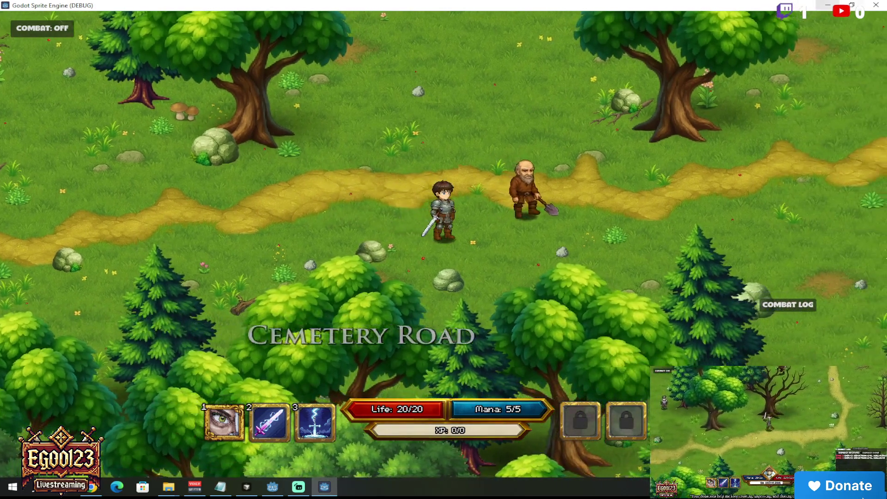
pyautogui.doubleClick(800, 3)
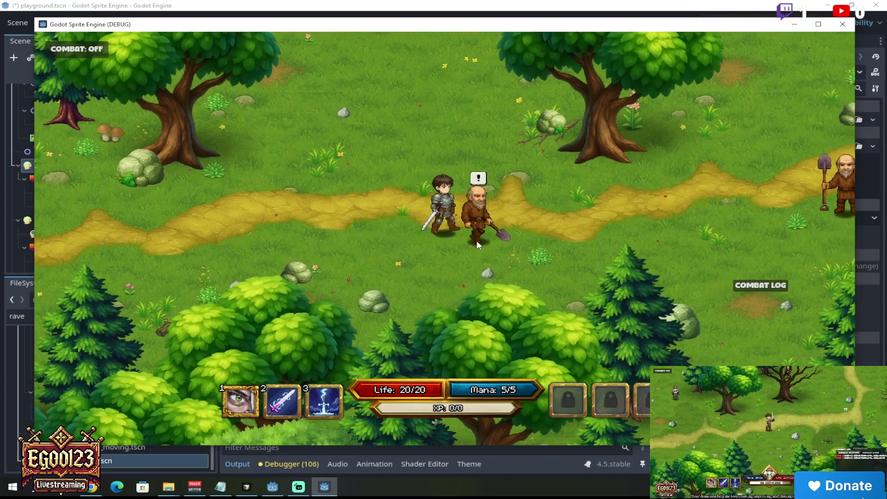
pyautogui.click(477, 240)
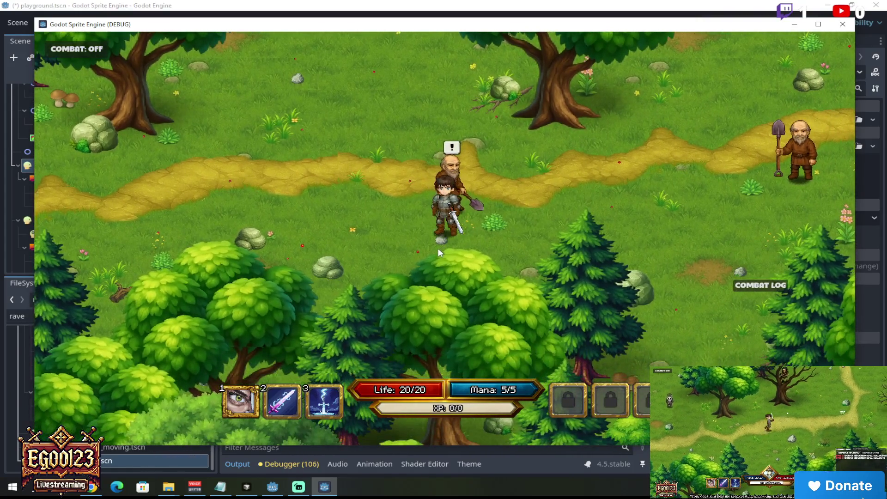
pyautogui.click(615, 166)
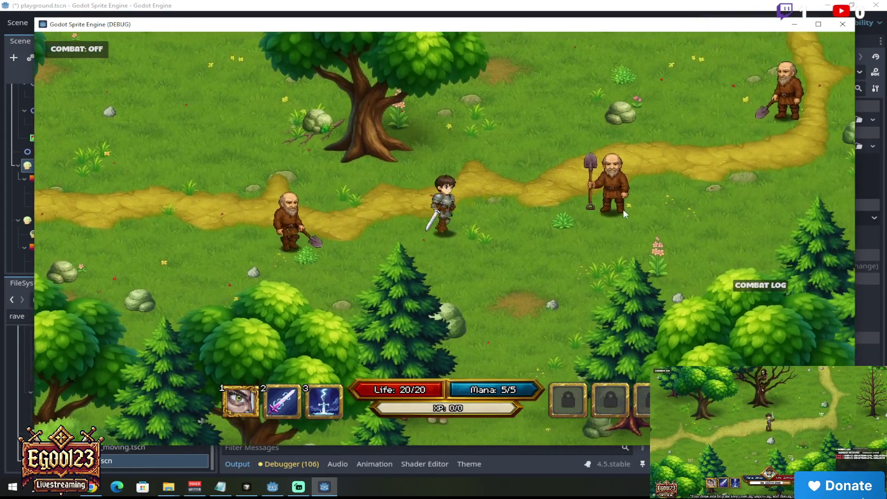
# - Walk between the gravediggers along the path and start a conversation with one
pyautogui.click(624, 210)
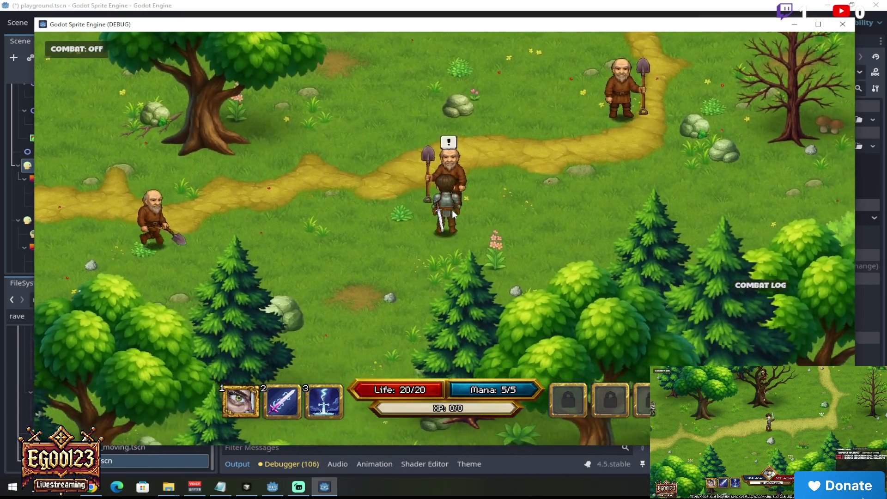
pyautogui.click(345, 231)
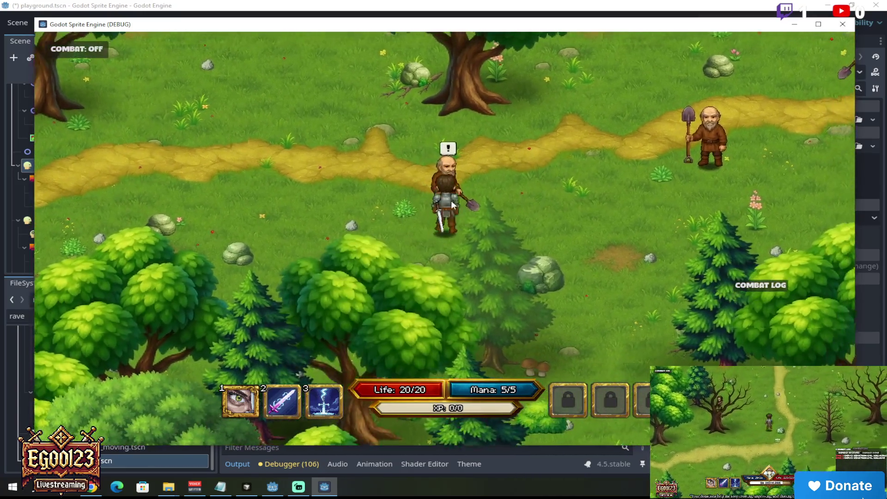
pyautogui.click(452, 246)
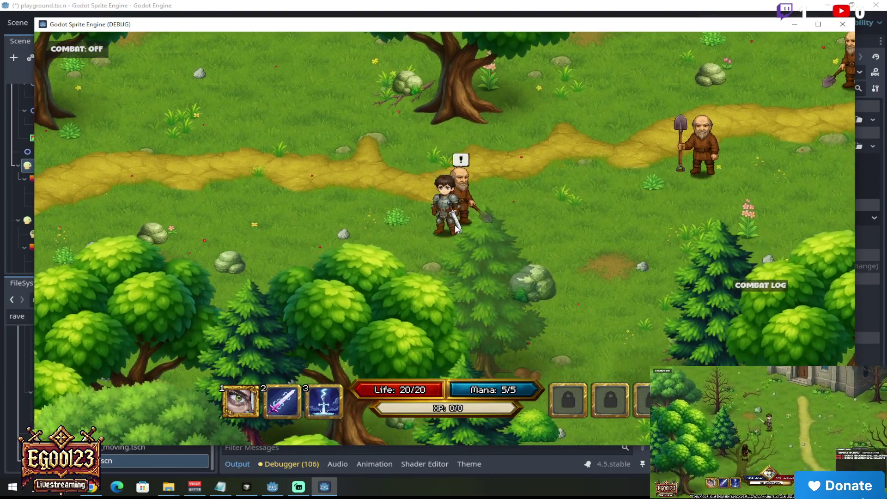
pyautogui.click(516, 213)
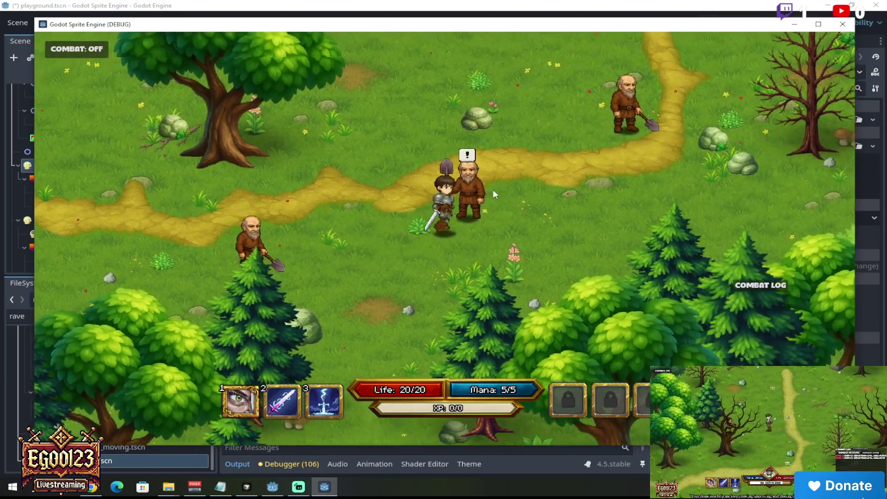
pyautogui.click(493, 190)
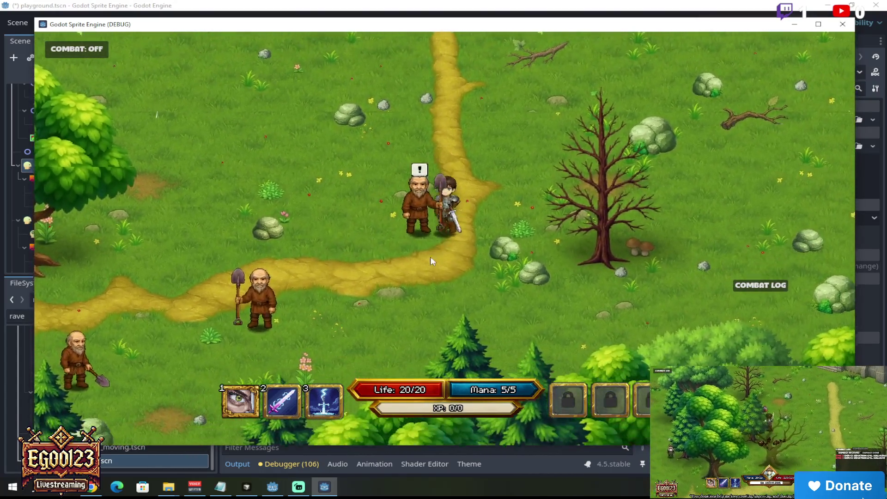
pyautogui.click(403, 241)
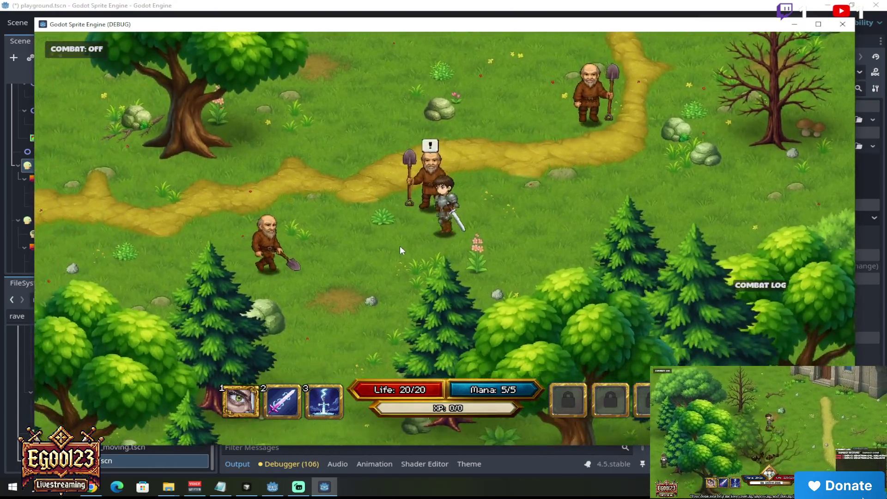
pyautogui.moveTo(400, 247)
pyautogui.mouseDown()
pyautogui.moveTo(412, 220)
pyautogui.moveTo(479, 219)
pyautogui.moveTo(492, 193)
pyautogui.moveTo(495, 218)
pyautogui.mouseUp()
pyautogui.click(495, 218)
# - Advance and close the gravedigger's dialog, walk the player north toward the big tree, then stop the game
pyautogui.press('e')
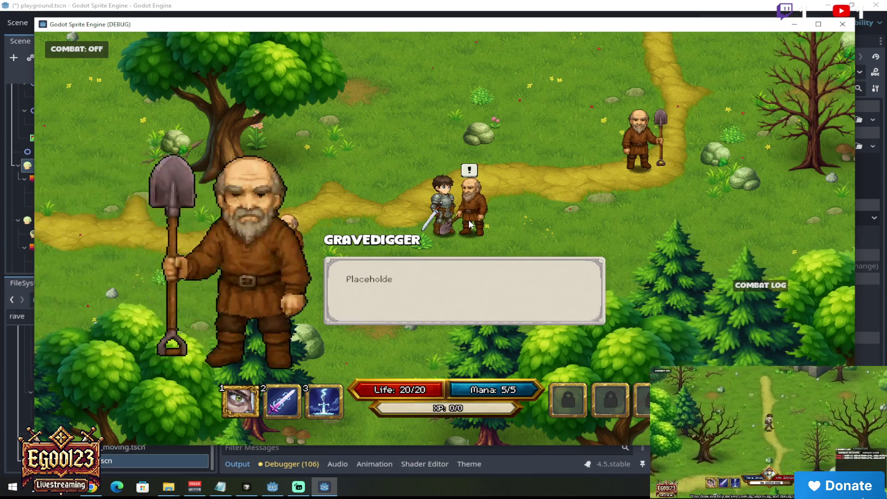
pyautogui.press('e')
pyautogui.moveTo(455, 242)
pyautogui.mouseDown()
pyautogui.moveTo(437, 273)
pyautogui.moveTo(426, 250)
pyautogui.moveTo(510, 248)
pyautogui.moveTo(503, 217)
pyautogui.moveTo(476, 192)
pyautogui.moveTo(484, 224)
pyautogui.moveTo(467, 205)
pyautogui.moveTo(468, 185)
pyautogui.moveTo(529, 215)
pyautogui.moveTo(517, 235)
pyautogui.moveTo(622, 233)
pyautogui.moveTo(628, 244)
pyautogui.moveTo(595, 268)
pyautogui.moveTo(614, 271)
pyautogui.moveTo(549, 198)
pyautogui.moveTo(519, 200)
pyautogui.moveTo(469, 252)
pyautogui.moveTo(507, 170)
pyautogui.moveTo(550, 145)
pyautogui.moveTo(577, 168)
pyautogui.moveTo(524, 156)
pyautogui.moveTo(451, 188)
pyautogui.moveTo(505, 189)
pyautogui.moveTo(491, 219)
pyautogui.moveTo(445, 161)
pyautogui.moveTo(251, 240)
pyautogui.moveTo(357, 206)
pyautogui.moveTo(392, 161)
pyautogui.moveTo(345, 231)
pyautogui.moveTo(367, 159)
pyautogui.moveTo(523, 297)
pyautogui.moveTo(529, 324)
pyautogui.moveTo(546, 324)
pyautogui.moveTo(491, 327)
pyautogui.moveTo(554, 319)
pyautogui.moveTo(539, 327)
pyautogui.moveTo(440, 314)
pyautogui.moveTo(411, 289)
pyautogui.moveTo(425, 214)
pyautogui.moveTo(351, 238)
pyautogui.moveTo(374, 262)
pyautogui.moveTo(374, 225)
pyautogui.moveTo(350, 189)
pyautogui.moveTo(359, 155)
pyautogui.moveTo(374, 155)
pyautogui.mouseUp()
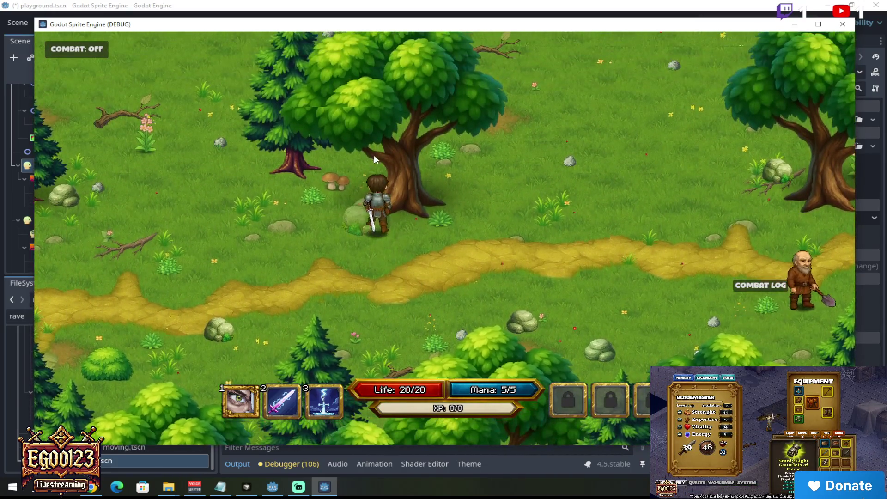
pyautogui.moveTo(426, 219)
pyautogui.mouseDown()
pyautogui.moveTo(413, 175)
pyautogui.moveTo(371, 206)
pyautogui.moveTo(499, 228)
pyautogui.moveTo(573, 209)
pyautogui.moveTo(494, 120)
pyautogui.moveTo(470, 140)
pyautogui.moveTo(404, 275)
pyautogui.moveTo(419, 305)
pyautogui.mouseUp()
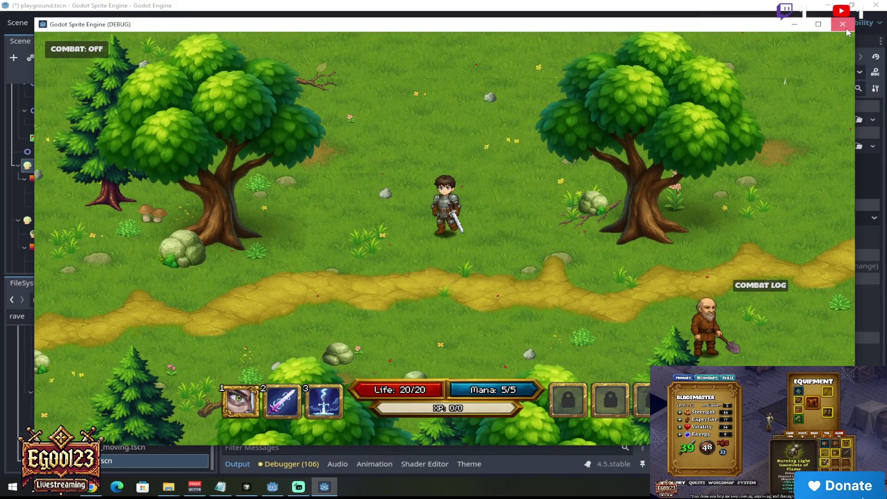
pyautogui.click(848, 32)
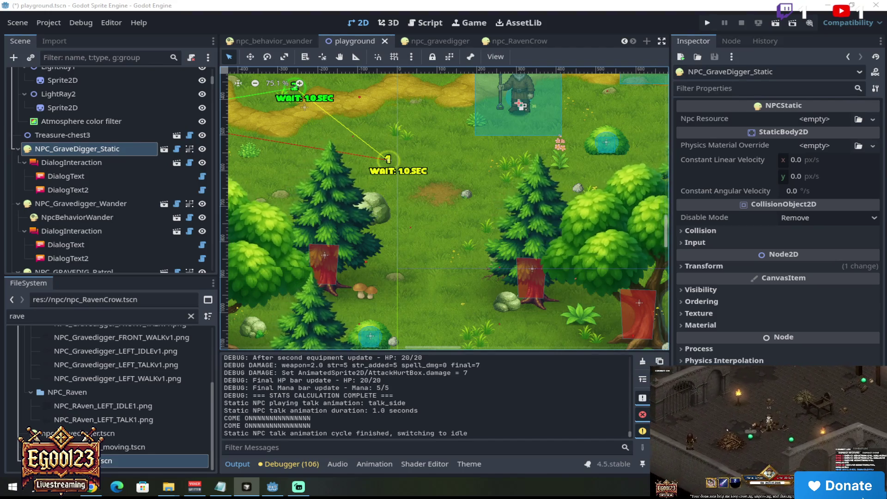
# - Reload the externally modified scripts from disk and run the playground scene again
pyautogui.click(353, 20)
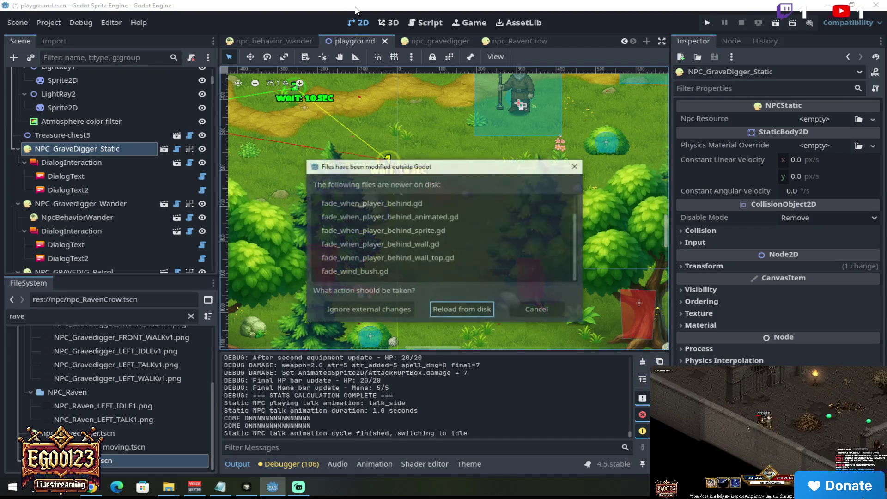
pyautogui.click(467, 315)
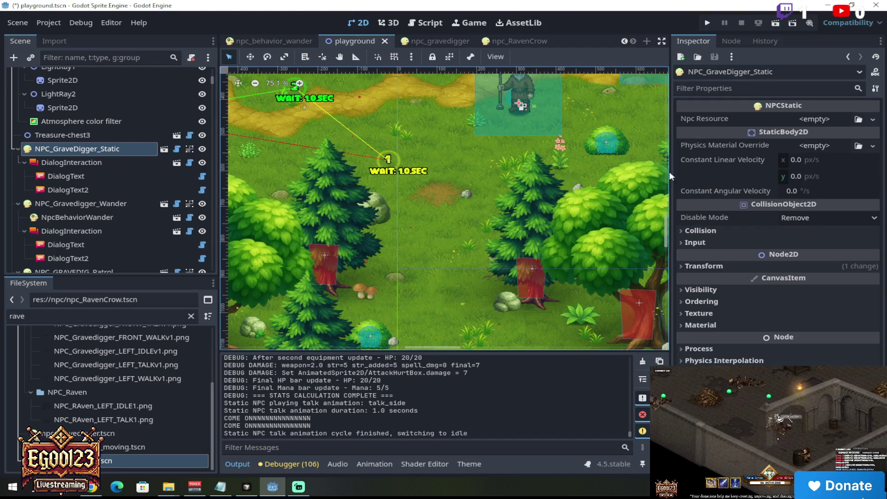
pyautogui.click(778, 24)
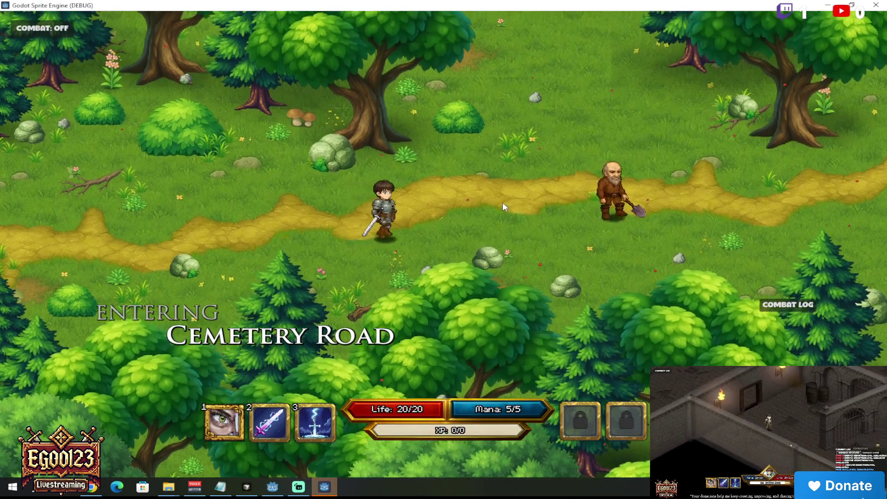
# - Walk the knight through the forest to the stone church and back south past the gravediggers
pyautogui.press('d')
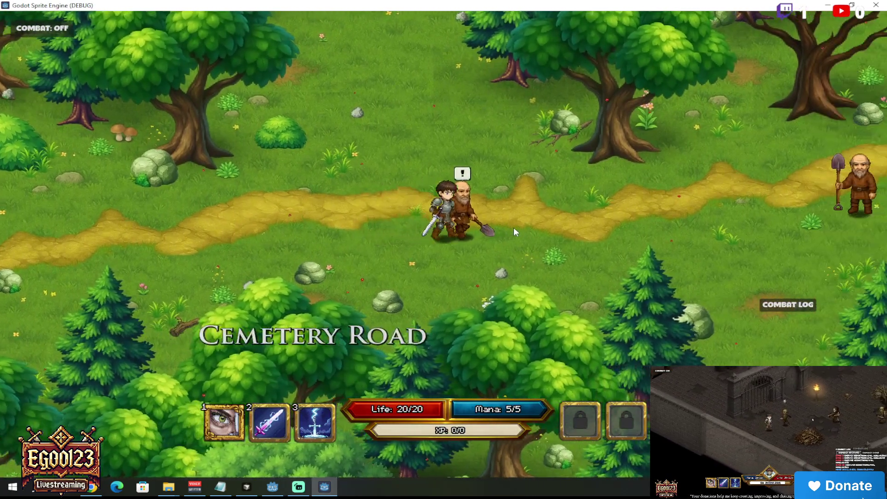
pyautogui.press('w')
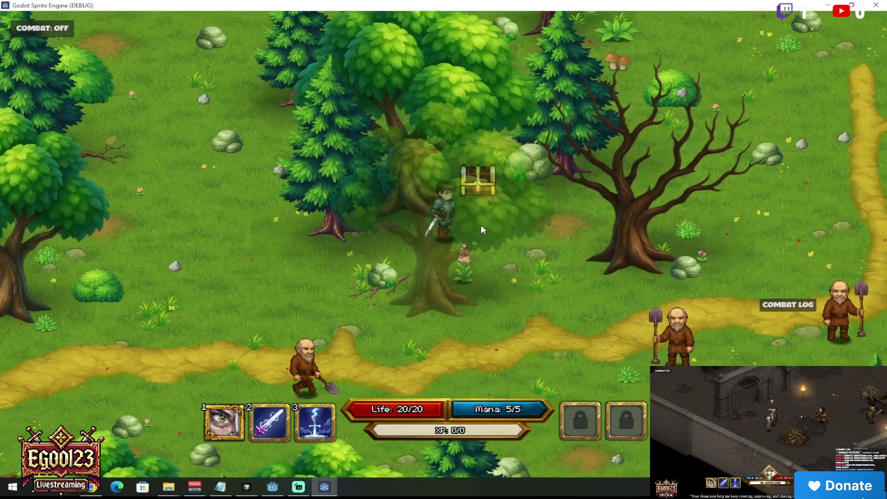
pyautogui.press('d')
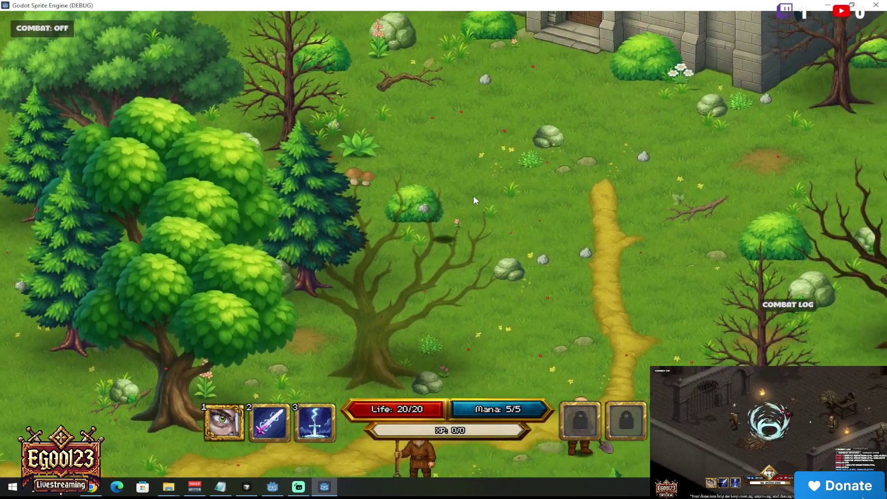
pyautogui.press('w')
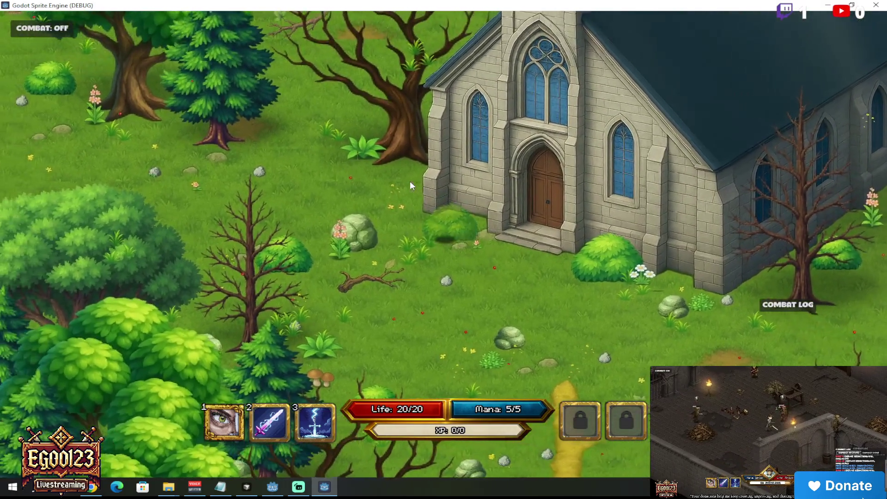
pyautogui.press('a')
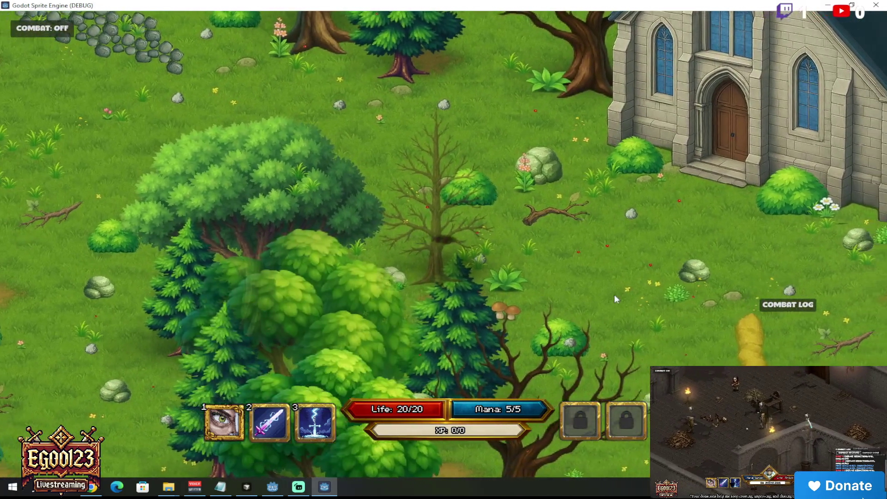
pyautogui.press('s')
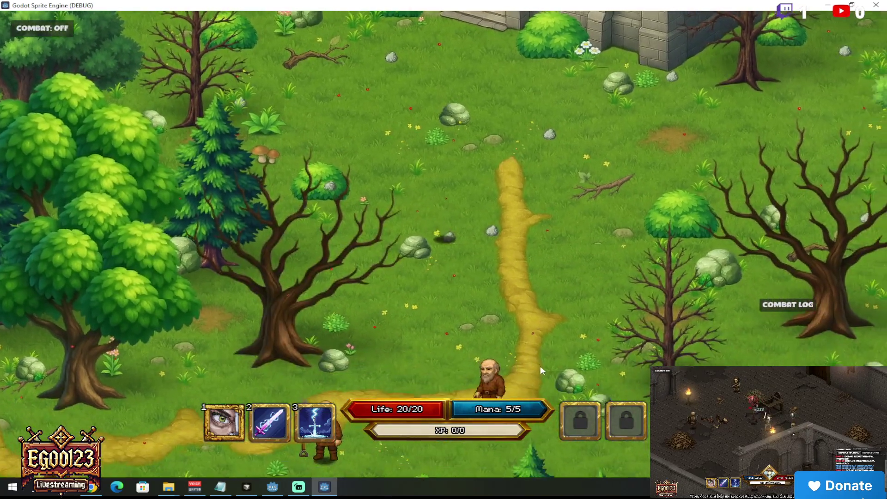
pyautogui.press('s')
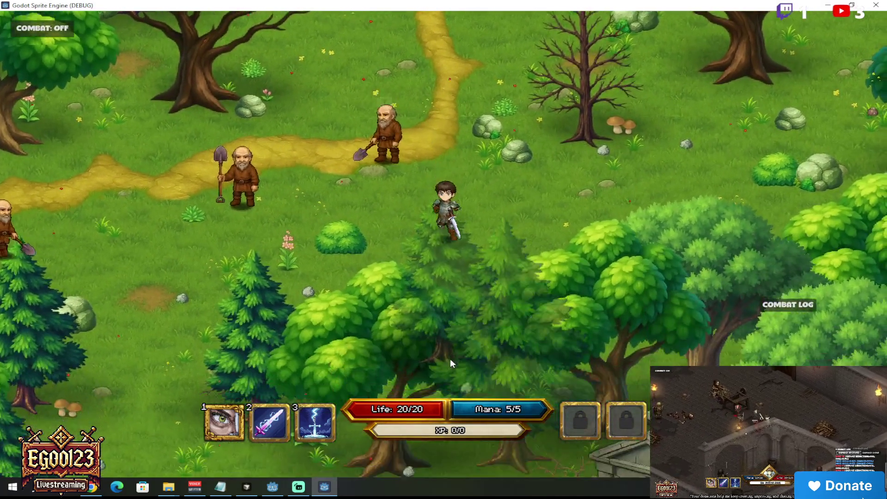
pyautogui.press('s')
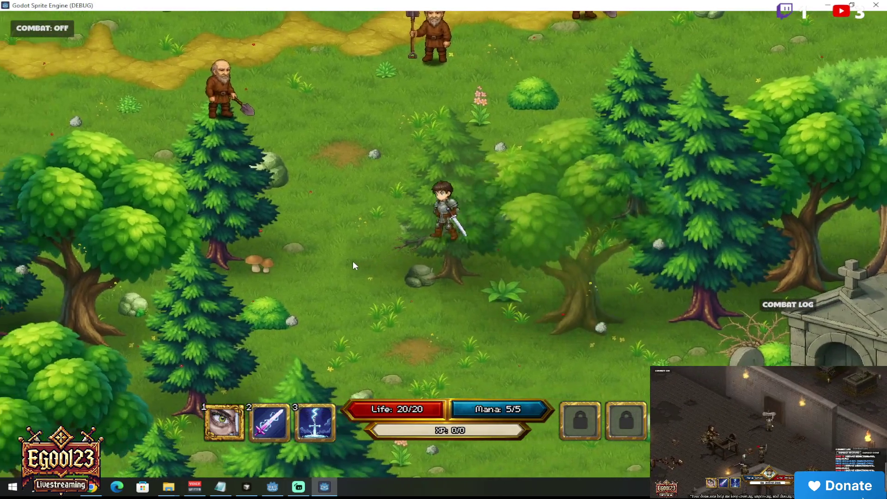
# - Walk the knight to the alerted gravedigger and down to the crypt, then close the game with F8
pyautogui.press('w')
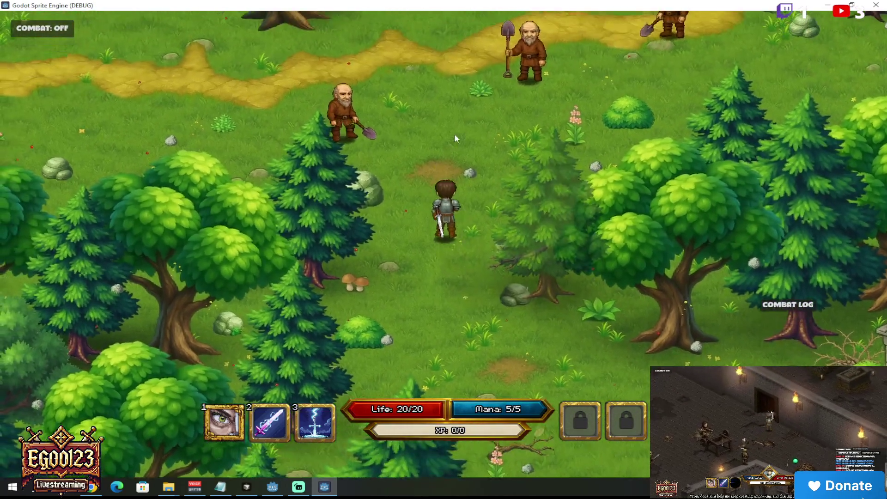
pyautogui.press('w')
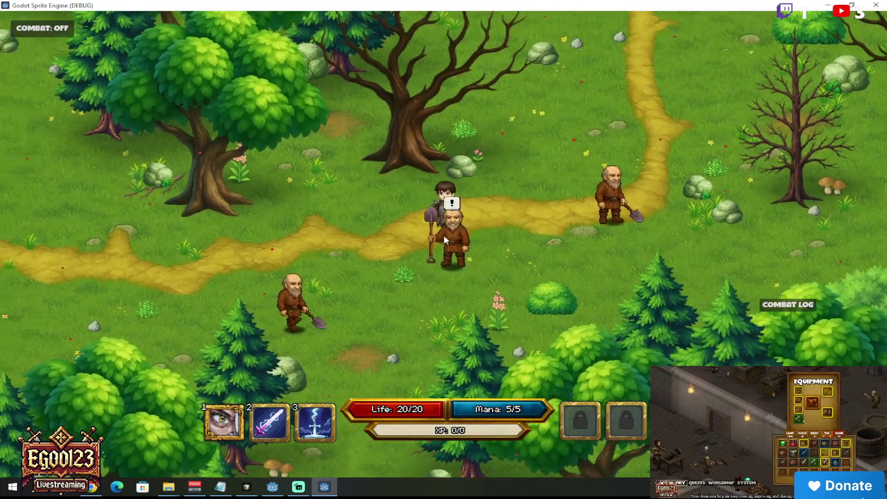
pyautogui.press('s')
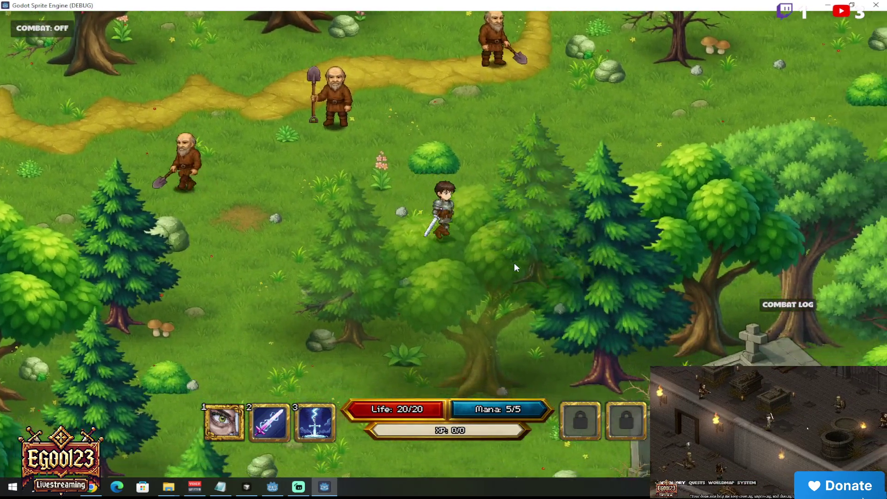
pyautogui.press('s')
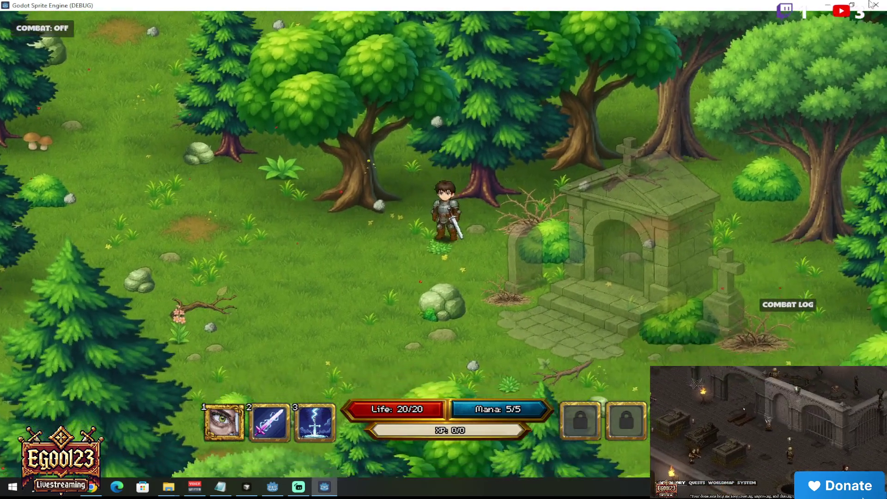
pyautogui.press('s')
pyautogui.press('F8')
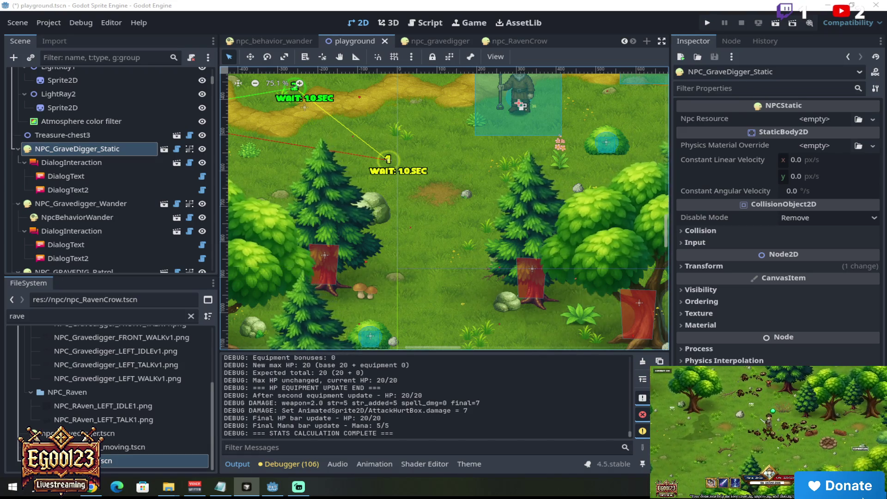
# - Refocus Godot and reload the changed sprite fade script from disk
pyautogui.click(524, 226)
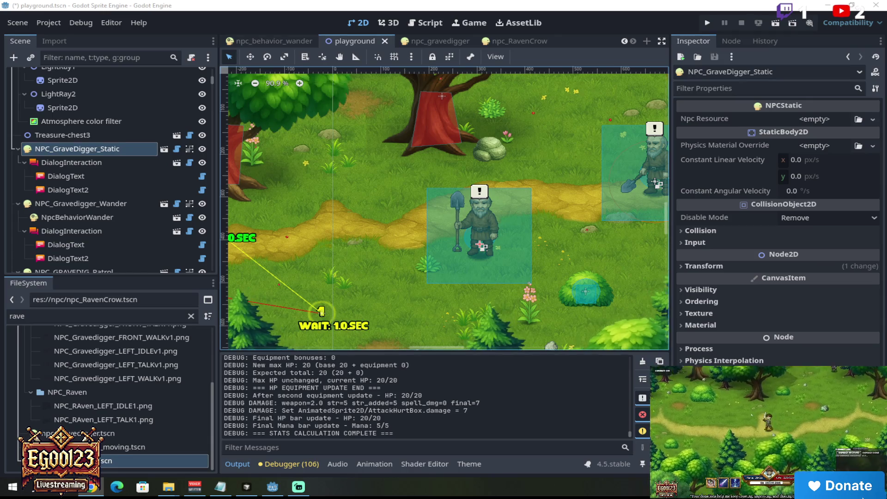
pyautogui.hotkey('alt', 'Tab')
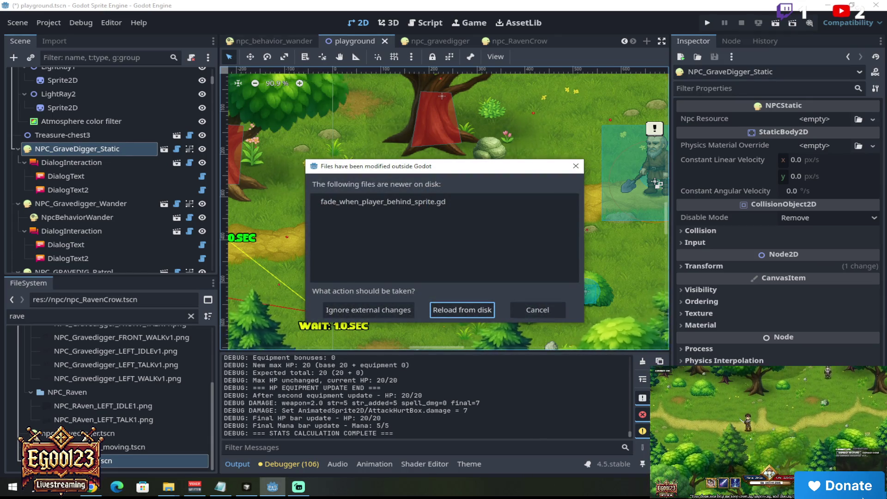
pyautogui.click(482, 308)
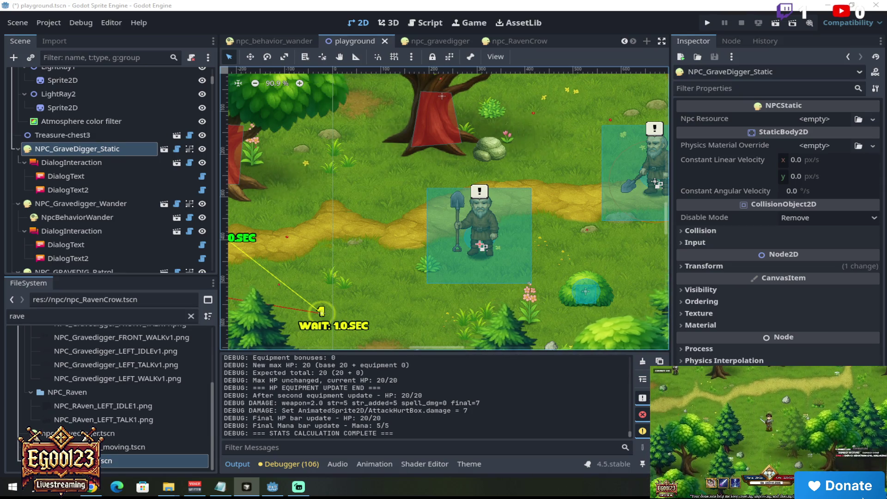
# - Reload the remaining modified fade scripts from disk and start the playground scene
pyautogui.click(507, 135)
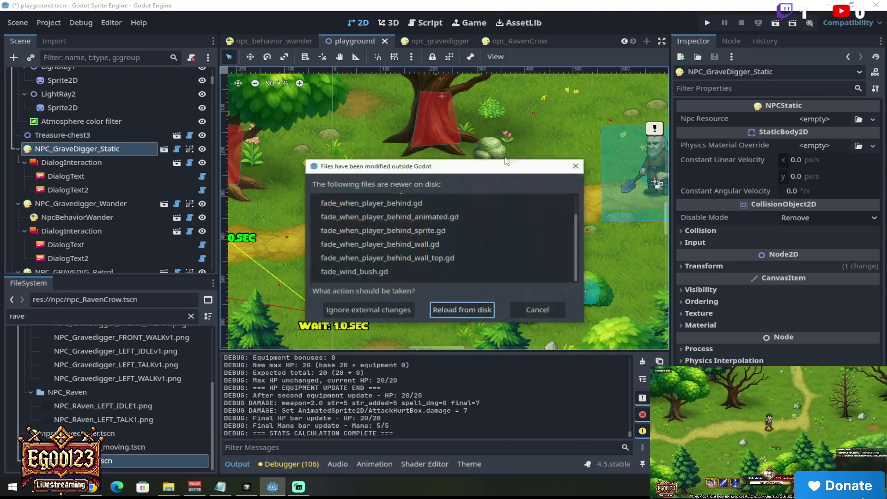
pyautogui.click(462, 305)
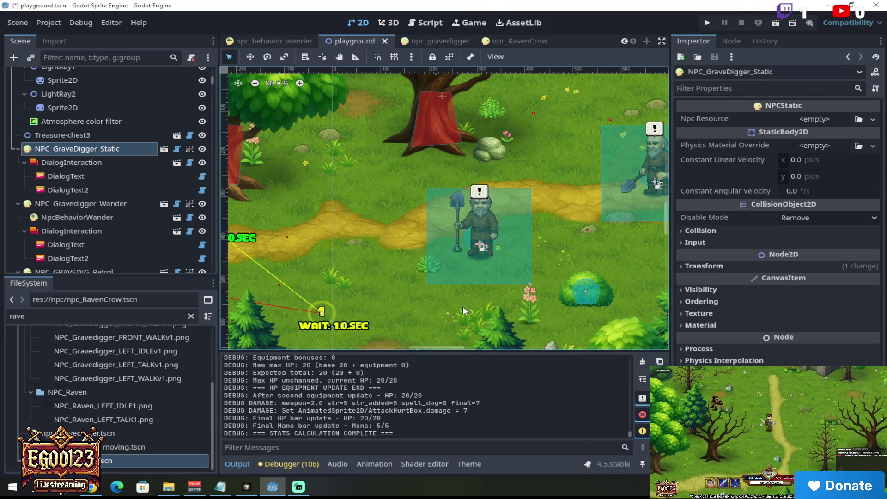
pyautogui.click(781, 23)
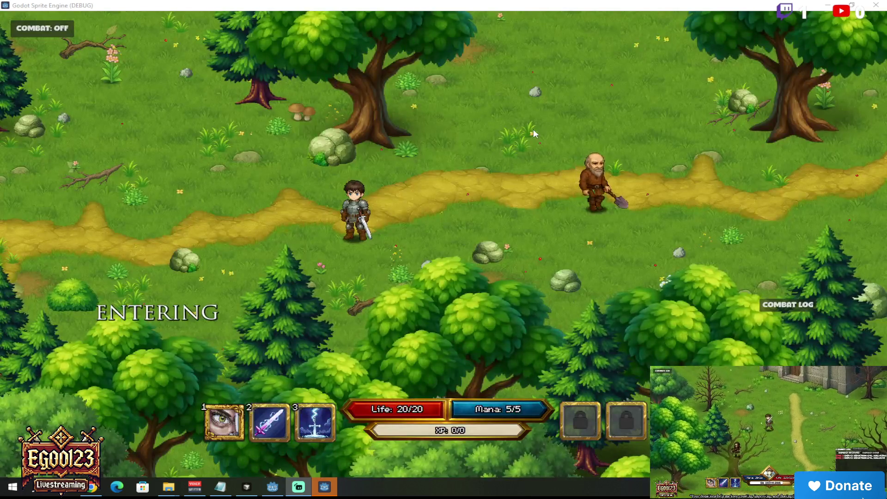
# - Walk the hero along the road and up to the gravedigger NPCs
pyautogui.moveTo(577, 207)
pyautogui.mouseDown()
pyautogui.moveTo(546, 197)
pyautogui.moveTo(491, 146)
pyautogui.moveTo(576, 179)
pyautogui.moveTo(599, 210)
pyautogui.moveTo(554, 221)
pyautogui.moveTo(499, 155)
pyautogui.moveTo(498, 192)
pyautogui.moveTo(574, 209)
pyautogui.moveTo(600, 259)
pyautogui.moveTo(613, 250)
pyautogui.moveTo(593, 275)
pyautogui.moveTo(534, 304)
pyautogui.moveTo(464, 319)
pyautogui.moveTo(502, 324)
pyautogui.moveTo(516, 283)
pyautogui.moveTo(487, 283)
pyautogui.moveTo(361, 228)
pyautogui.moveTo(371, 187)
pyautogui.moveTo(444, 141)
pyautogui.moveTo(424, 168)
pyautogui.moveTo(420, 241)
pyautogui.moveTo(484, 207)
pyautogui.moveTo(452, 241)
pyautogui.mouseUp()
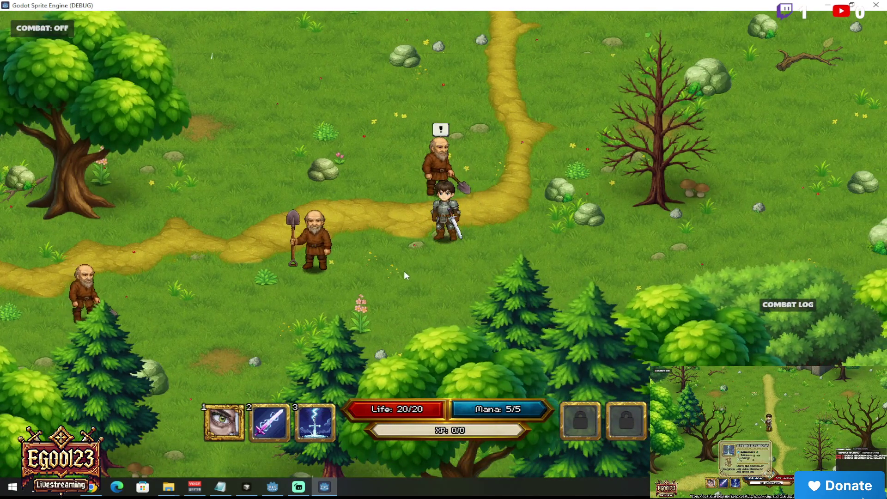
pyautogui.moveTo(597, 145)
pyautogui.mouseDown()
pyautogui.moveTo(546, 179)
pyautogui.moveTo(477, 116)
pyautogui.moveTo(447, 132)
pyautogui.mouseUp()
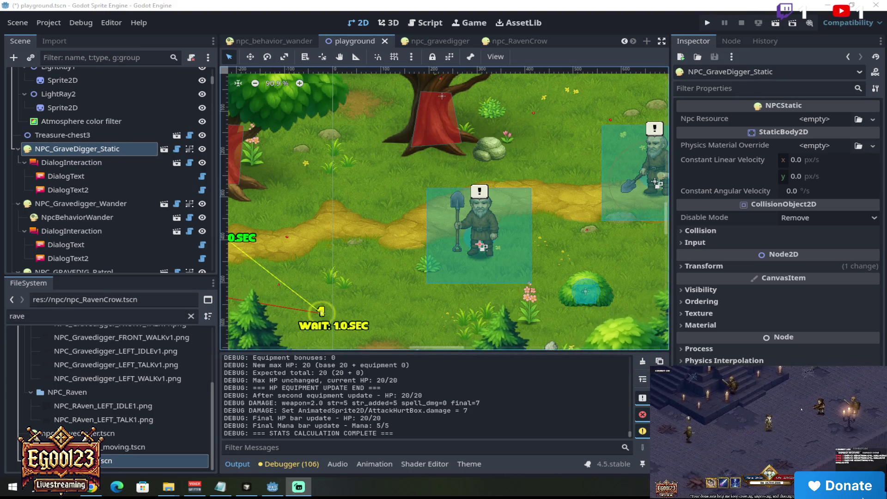
# - Switch from Godot to another open application with Alt+Tab
pyautogui.hotkey('alt', 'Tab')
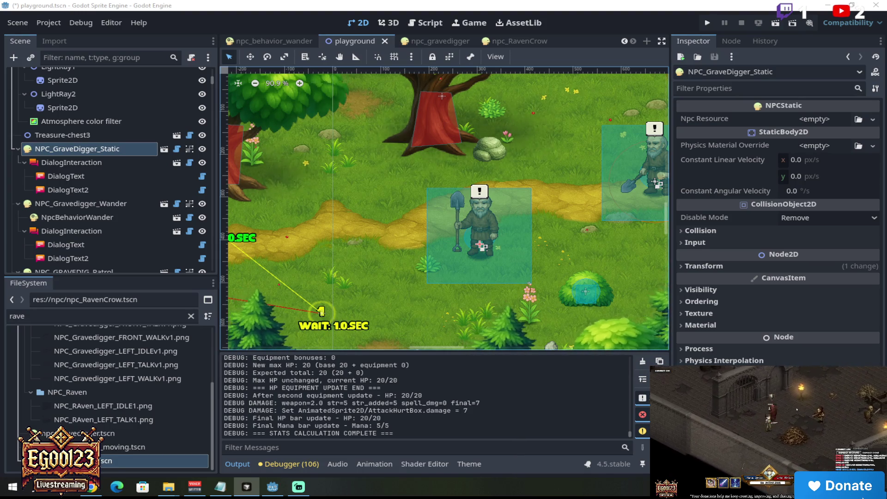
# - Reload the modified scripts from disk, run the game, and walk the hero toward the gravedigger
pyautogui.click(557, 5)
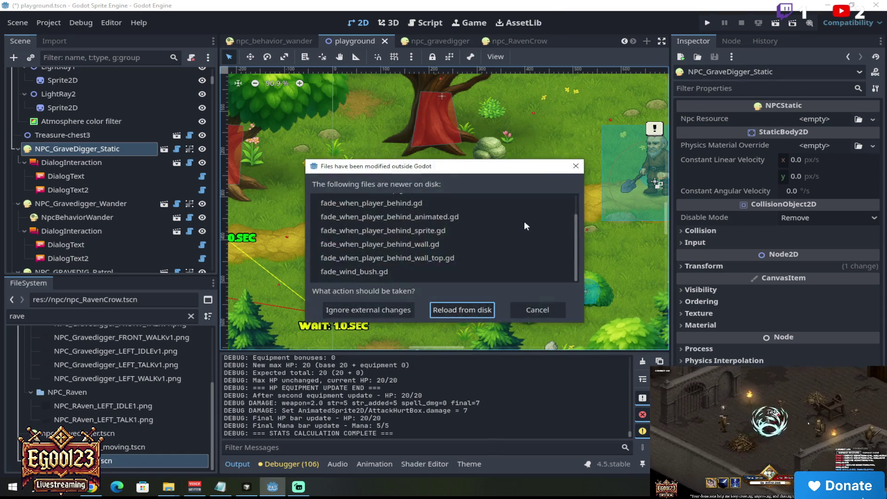
pyautogui.click(482, 311)
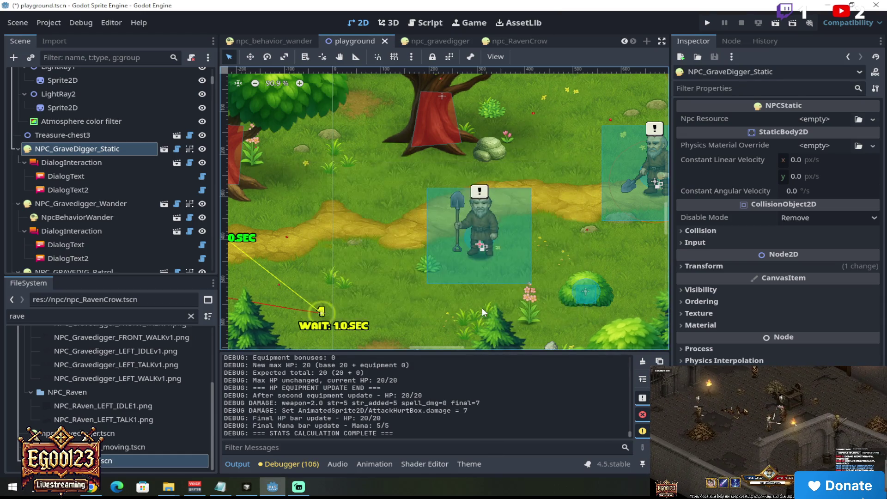
pyautogui.click(774, 23)
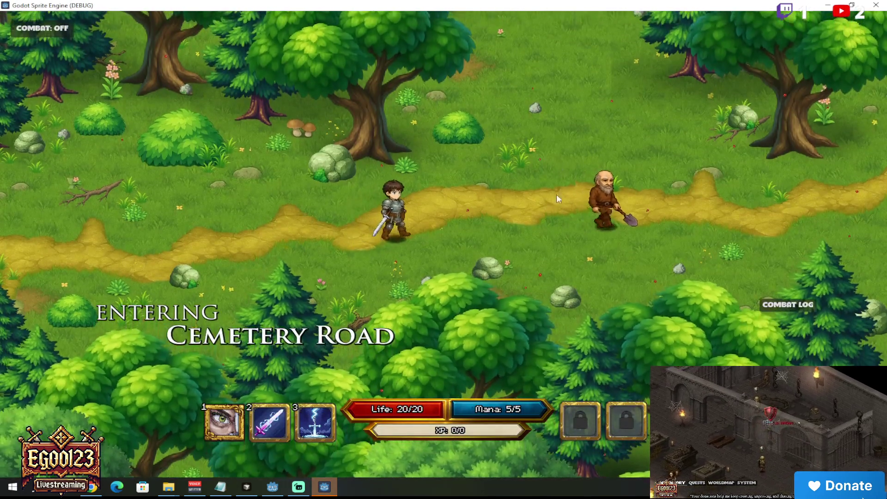
pyautogui.moveTo(556, 240)
pyautogui.mouseDown()
pyautogui.moveTo(446, 295)
pyautogui.moveTo(436, 263)
pyautogui.moveTo(515, 233)
pyautogui.moveTo(533, 212)
pyautogui.moveTo(533, 268)
pyautogui.moveTo(560, 184)
pyautogui.moveTo(528, 142)
pyautogui.moveTo(513, 156)
pyautogui.moveTo(464, 108)
pyautogui.moveTo(436, 111)
pyautogui.moveTo(417, 131)
pyautogui.moveTo(482, 155)
pyautogui.moveTo(455, 239)
pyautogui.moveTo(498, 223)
pyautogui.moveTo(525, 247)
pyautogui.moveTo(581, 258)
pyautogui.moveTo(563, 239)
pyautogui.moveTo(485, 215)
pyautogui.moveTo(566, 178)
pyautogui.moveTo(566, 230)
pyautogui.moveTo(708, 164)
pyautogui.moveTo(739, 172)
pyautogui.moveTo(601, 200)
pyautogui.moveTo(556, 243)
pyautogui.moveTo(525, 250)
pyautogui.moveTo(432, 229)
pyautogui.moveTo(415, 280)
pyautogui.moveTo(437, 283)
pyautogui.moveTo(389, 289)
pyautogui.moveTo(491, 206)
pyautogui.moveTo(477, 278)
pyautogui.moveTo(410, 243)
pyautogui.moveTo(495, 236)
pyautogui.moveTo(460, 172)
pyautogui.moveTo(505, 279)
pyautogui.moveTo(416, 259)
pyautogui.moveTo(405, 206)
pyautogui.moveTo(499, 240)
pyautogui.moveTo(448, 273)
pyautogui.moveTo(452, 302)
pyautogui.moveTo(438, 309)
pyautogui.moveTo(353, 268)
pyautogui.moveTo(339, 239)
pyautogui.moveTo(361, 185)
pyautogui.moveTo(460, 142)
pyautogui.moveTo(530, 155)
pyautogui.moveTo(448, 157)
pyautogui.moveTo(383, 211)
pyautogui.moveTo(437, 221)
pyautogui.moveTo(455, 172)
pyautogui.moveTo(396, 204)
pyautogui.moveTo(410, 214)
pyautogui.moveTo(446, 102)
pyautogui.moveTo(430, 181)
pyautogui.moveTo(403, 239)
pyautogui.moveTo(417, 267)
pyautogui.moveTo(451, 281)
pyautogui.moveTo(418, 254)
pyautogui.moveTo(409, 124)
pyautogui.moveTo(381, 171)
pyautogui.moveTo(400, 227)
pyautogui.moveTo(385, 246)
pyautogui.moveTo(380, 222)
pyautogui.moveTo(416, 244)
pyautogui.moveTo(408, 224)
pyautogui.moveTo(413, 172)
pyautogui.mouseUp()
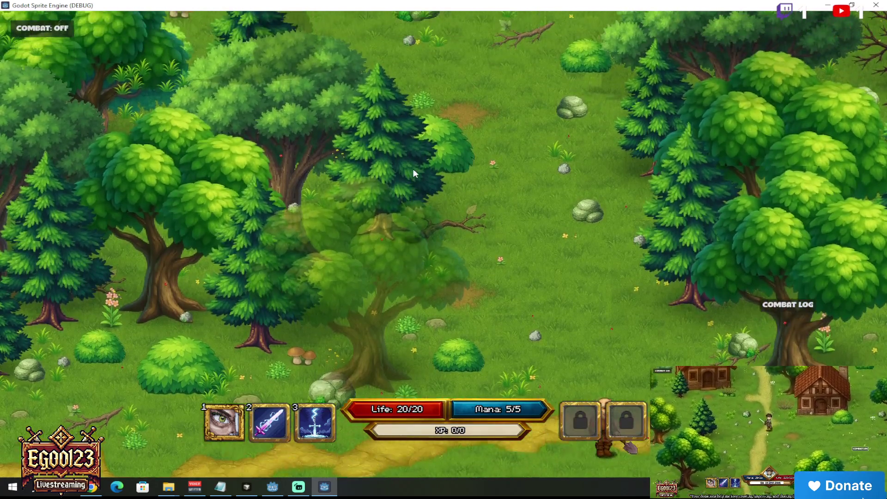
# - Walk the hero south and south-east through the forest to the path, then close the game with Alt+F4
pyautogui.press('s')
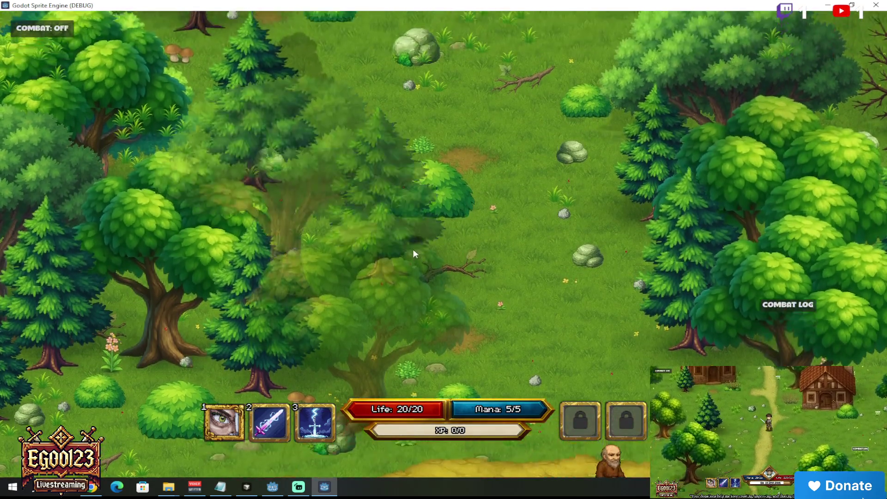
pyautogui.press('s')
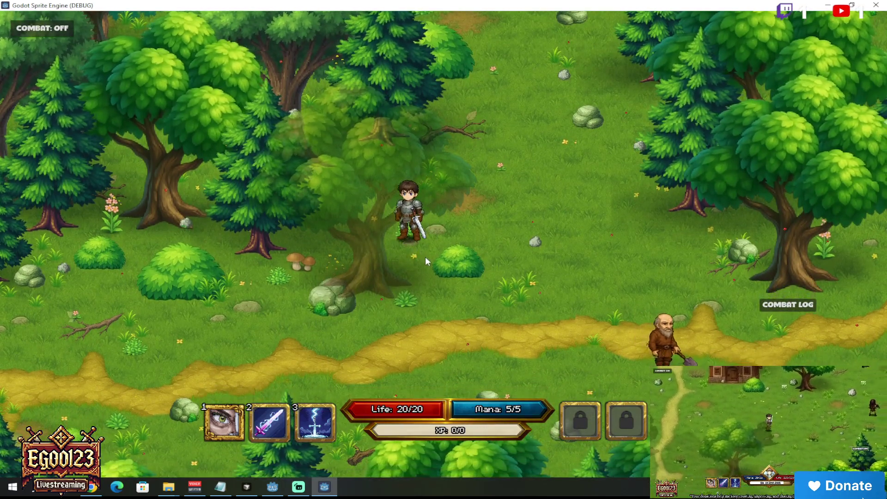
pyautogui.press('s')
pyautogui.press('d')
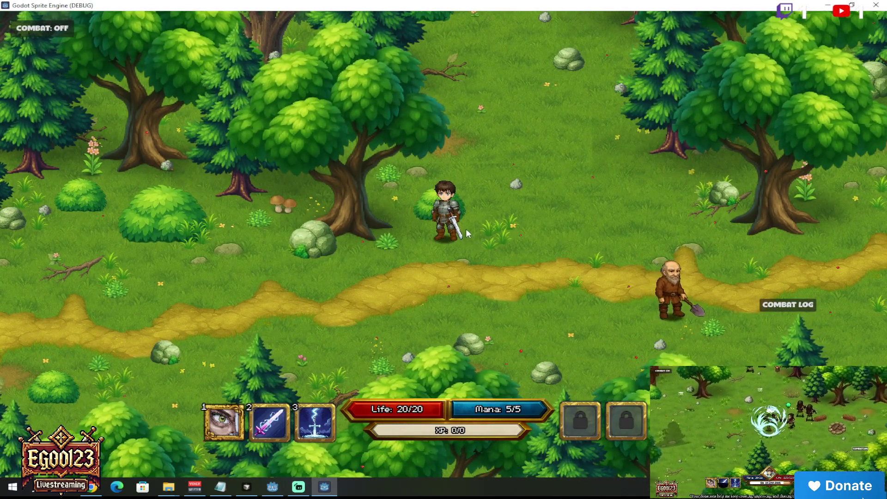
pyautogui.press('w')
pyautogui.press('d')
pyautogui.press('s')
pyautogui.press('d')
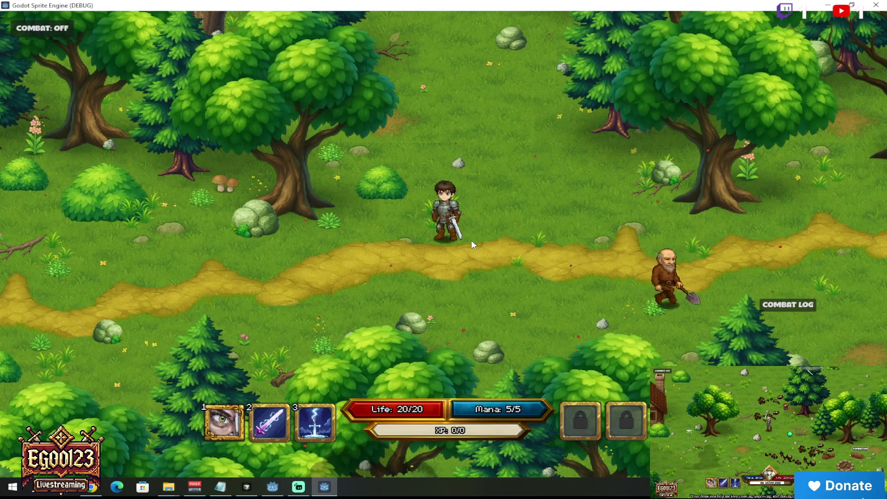
pyautogui.hotkey('alt', 'F4')
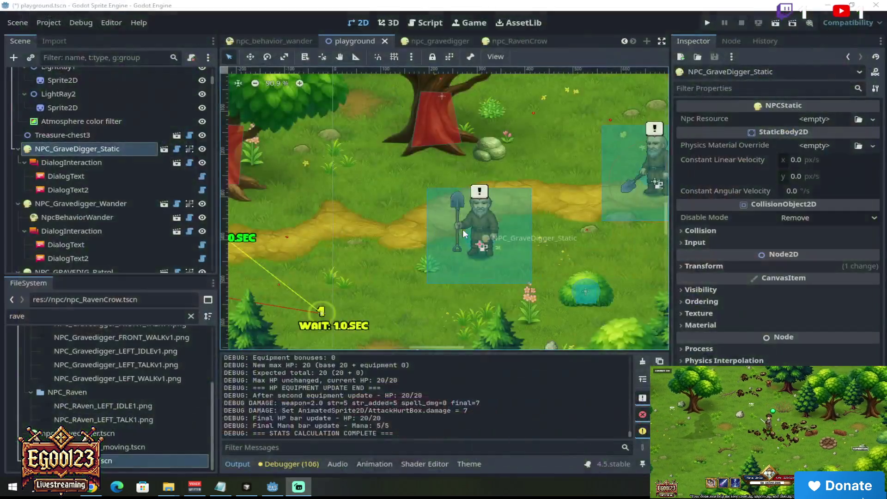
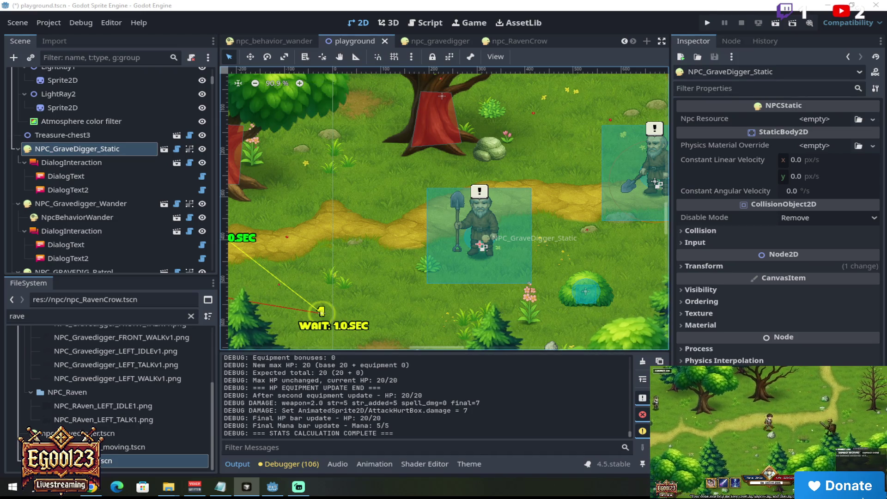
# - Switch back and forth between the Godot editor and the running game window
pyautogui.hotkey('alt', 'Tab')
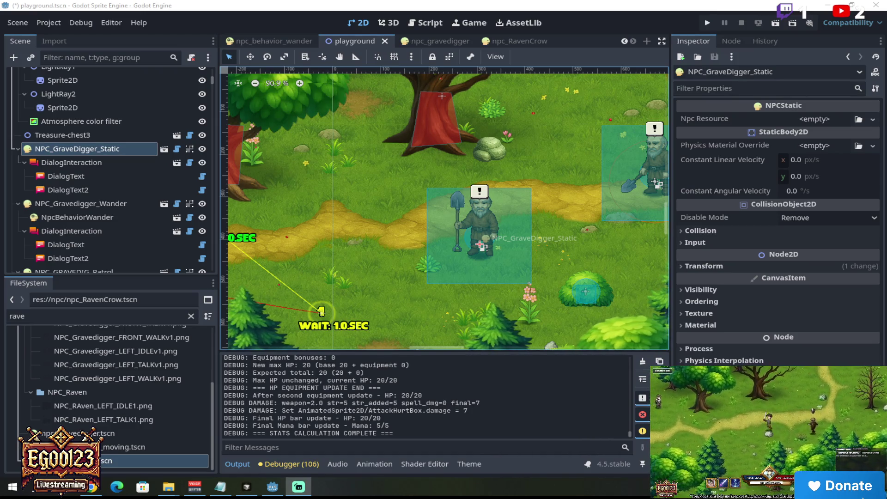
pyautogui.hotkey('alt', 'Tab')
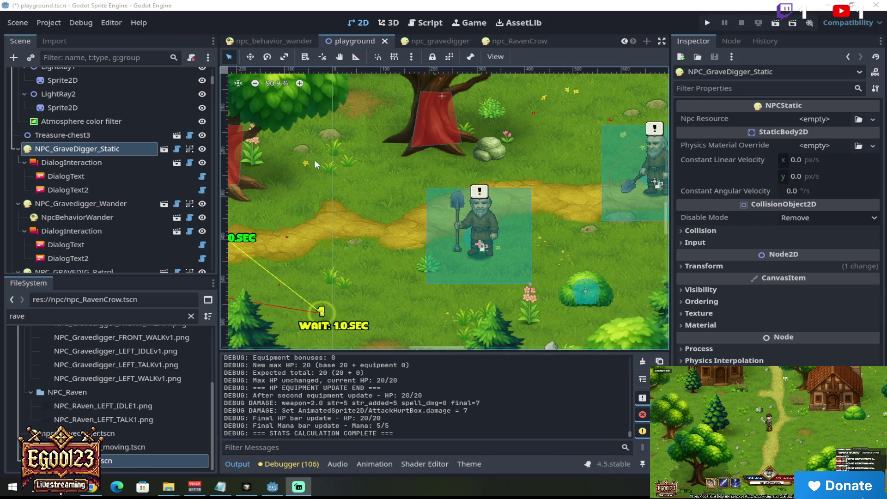
pyautogui.hscroll(2, 369, 159)
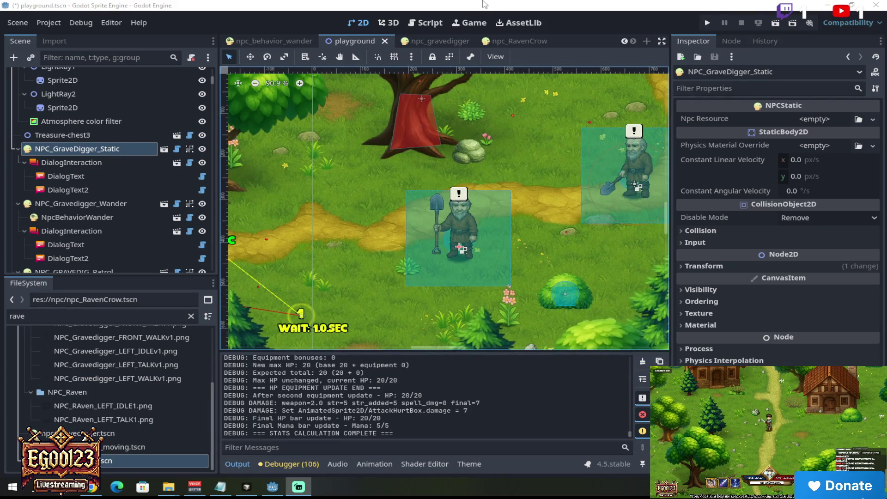
pyautogui.click(476, 202)
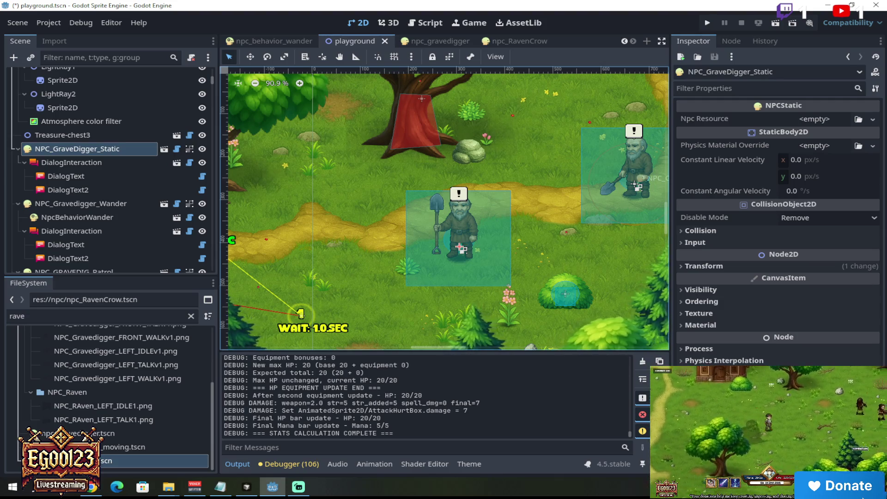
pyautogui.hotkey('alt', 'Tab')
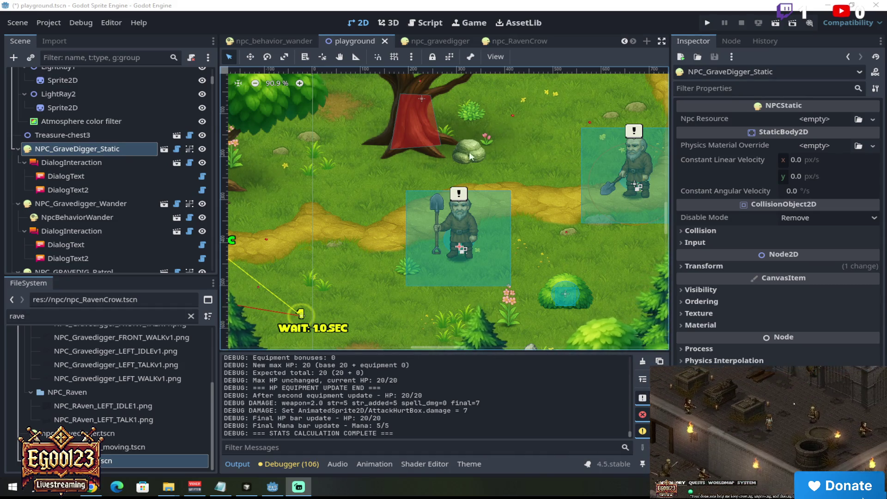
pyautogui.scroll(-4, 468, 148)
pyautogui.moveTo(447, 345)
pyautogui.mouseDown()
pyautogui.moveTo(423, 345)
pyautogui.moveTo(448, 347)
pyautogui.mouseUp()
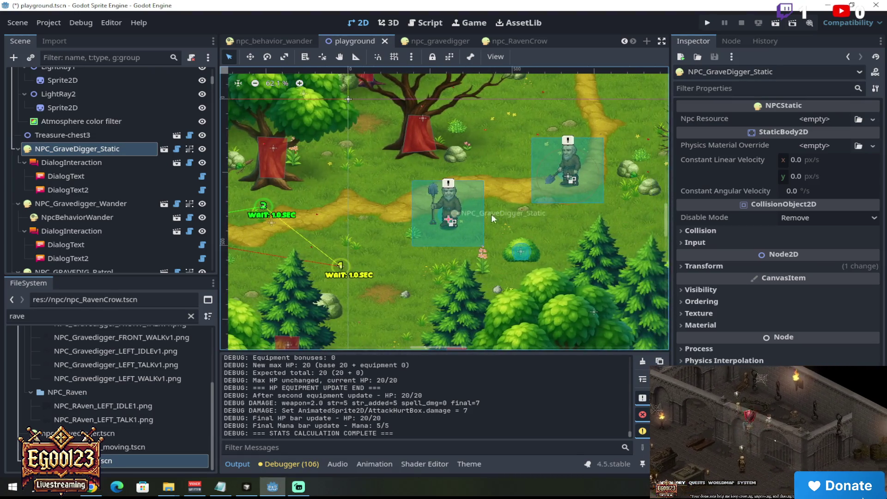
pyautogui.scroll(4, 486, 203)
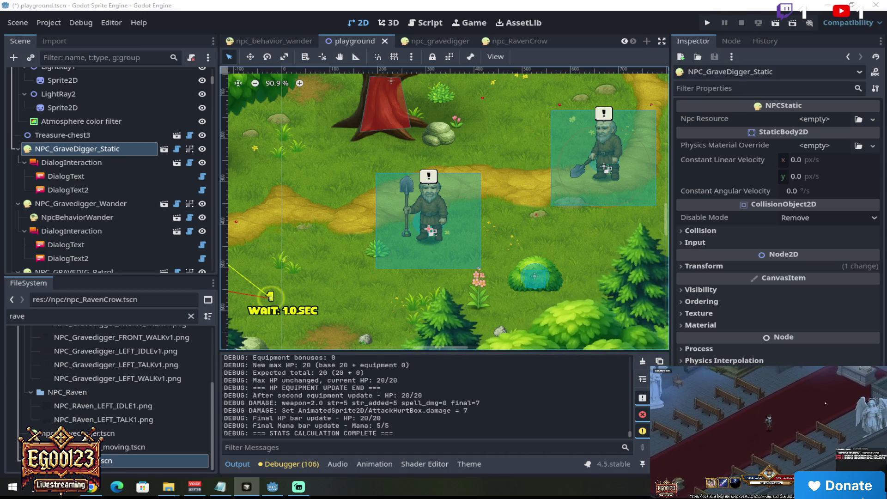
# - Reload the modified npc.gd from disk and run the playground scene
pyautogui.click(848, 107)
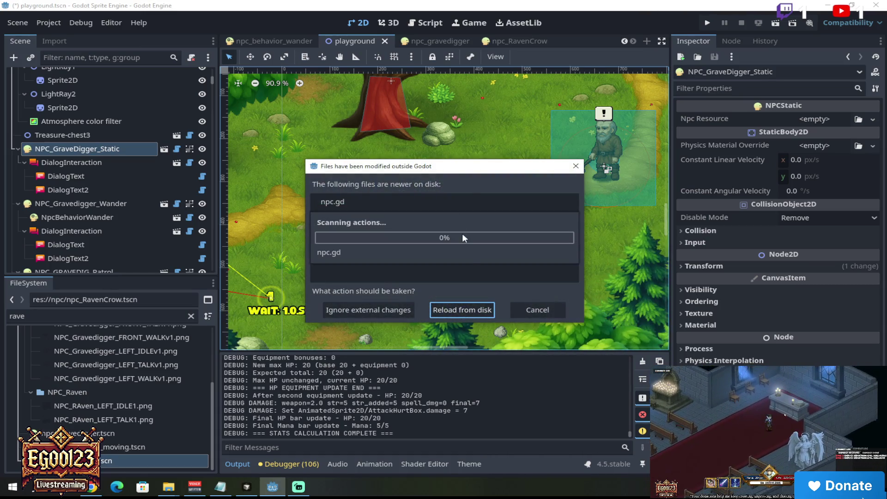
pyautogui.click(469, 309)
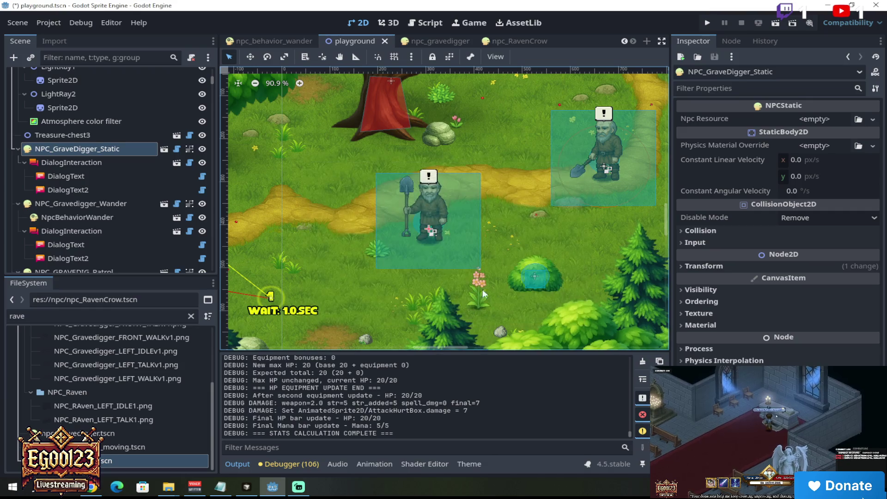
pyautogui.click(774, 25)
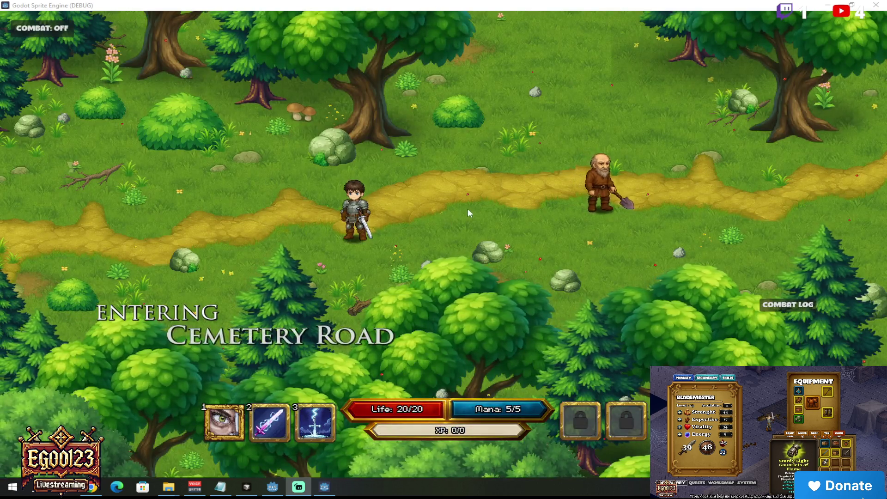
# - Walk the hero down-right under the trees toward the gravediggers, then close the game window
pyautogui.click(468, 209)
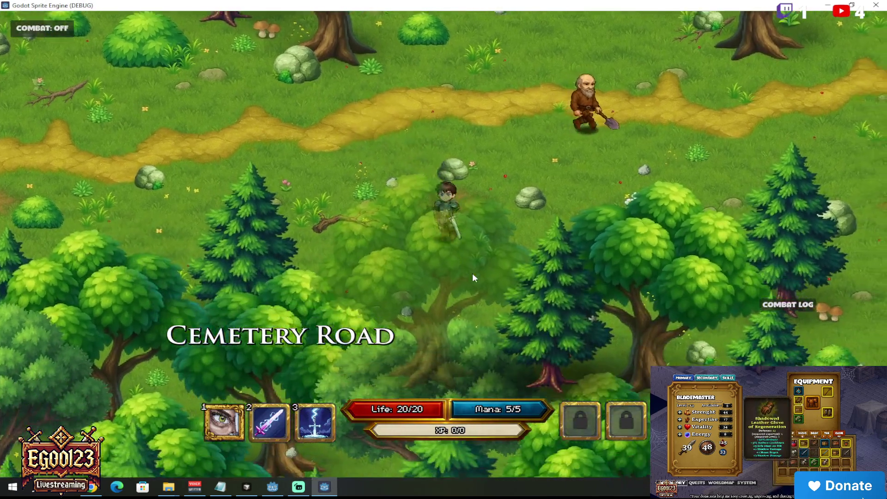
pyautogui.moveTo(472, 274)
pyautogui.mouseDown()
pyautogui.moveTo(512, 212)
pyautogui.moveTo(505, 198)
pyautogui.moveTo(516, 215)
pyautogui.moveTo(491, 194)
pyautogui.moveTo(480, 251)
pyautogui.moveTo(579, 256)
pyautogui.moveTo(458, 277)
pyautogui.moveTo(558, 280)
pyautogui.moveTo(620, 254)
pyautogui.moveTo(604, 215)
pyautogui.moveTo(453, 231)
pyautogui.moveTo(395, 218)
pyautogui.moveTo(579, 220)
pyautogui.moveTo(448, 239)
pyautogui.moveTo(406, 217)
pyautogui.moveTo(359, 214)
pyautogui.moveTo(401, 261)
pyautogui.moveTo(334, 259)
pyautogui.moveTo(363, 246)
pyautogui.moveTo(407, 152)
pyautogui.moveTo(440, 138)
pyautogui.moveTo(571, 133)
pyautogui.moveTo(600, 161)
pyautogui.moveTo(595, 182)
pyautogui.moveTo(558, 216)
pyautogui.moveTo(548, 176)
pyautogui.moveTo(532, 197)
pyautogui.moveTo(458, 237)
pyautogui.moveTo(490, 202)
pyautogui.moveTo(357, 176)
pyautogui.moveTo(376, 183)
pyautogui.moveTo(377, 197)
pyautogui.moveTo(409, 158)
pyautogui.moveTo(376, 229)
pyautogui.moveTo(389, 240)
pyautogui.moveTo(371, 237)
pyautogui.moveTo(367, 256)
pyautogui.moveTo(486, 295)
pyautogui.moveTo(454, 312)
pyautogui.moveTo(372, 301)
pyautogui.moveTo(299, 240)
pyautogui.moveTo(286, 190)
pyautogui.moveTo(267, 180)
pyautogui.moveTo(186, 183)
pyautogui.moveTo(194, 269)
pyautogui.moveTo(218, 296)
pyautogui.moveTo(311, 213)
pyautogui.moveTo(271, 183)
pyautogui.moveTo(279, 233)
pyautogui.moveTo(421, 251)
pyautogui.moveTo(471, 276)
pyautogui.moveTo(577, 275)
pyautogui.moveTo(604, 257)
pyautogui.moveTo(562, 233)
pyautogui.moveTo(562, 246)
pyautogui.moveTo(608, 231)
pyautogui.moveTo(562, 237)
pyautogui.moveTo(486, 198)
pyautogui.moveTo(444, 230)
pyautogui.moveTo(660, 85)
pyautogui.mouseUp()
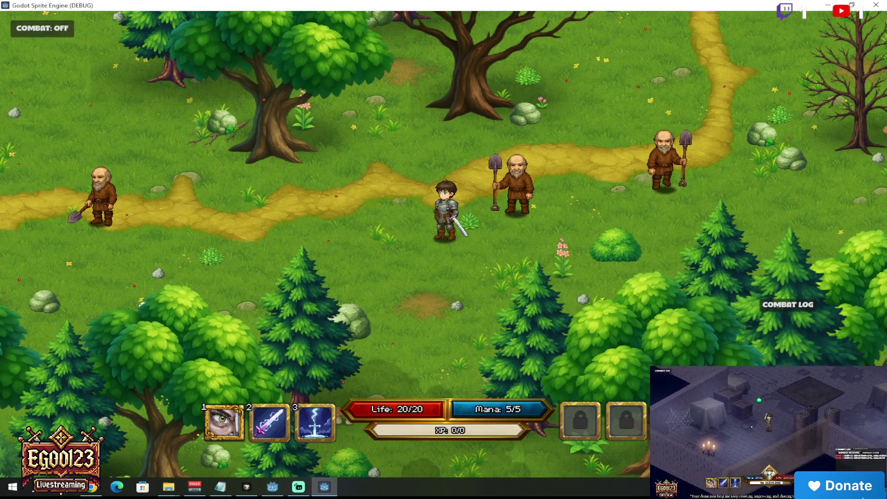
pyautogui.click(875, 5)
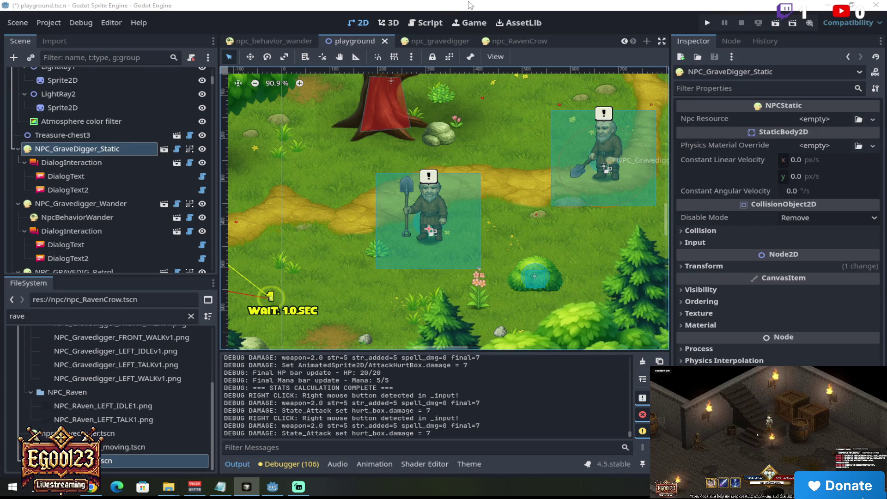
# - Reload npc.gd and npc_static.gd from disk and inspect the invalid 'player' access errors in Output
pyautogui.click(440, 101)
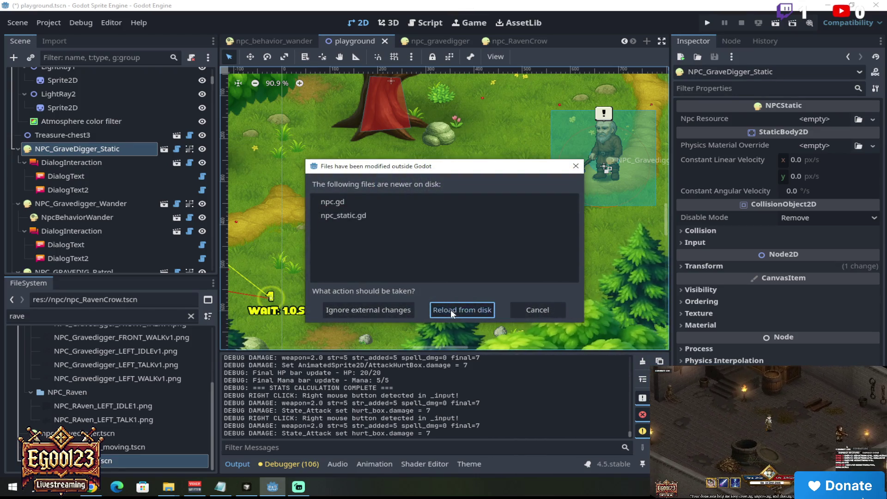
pyautogui.click(451, 310)
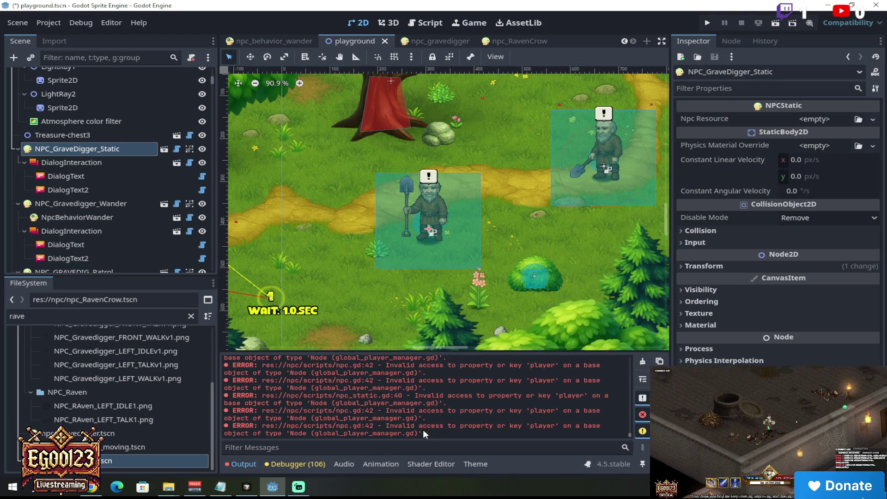
pyautogui.moveTo(224, 358); pyautogui.dragTo(374, 365)
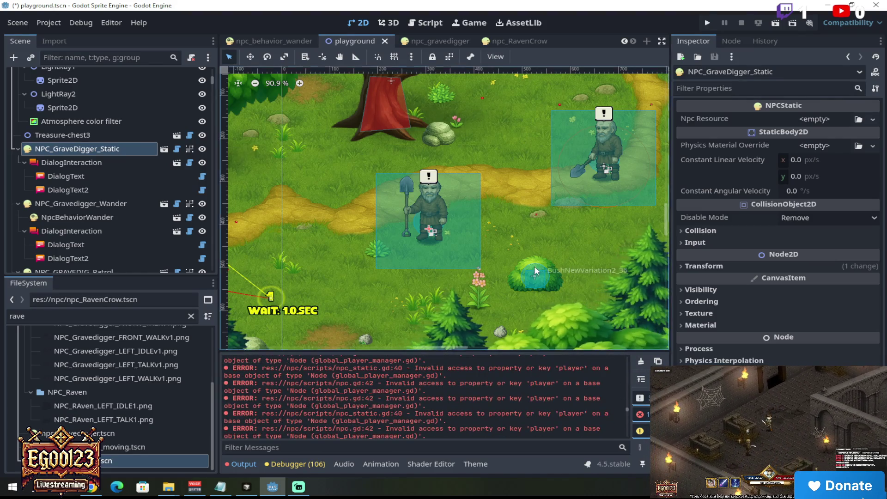
pyautogui.scroll(-5, 535, 285)
pyautogui.scroll(3, 536, 286)
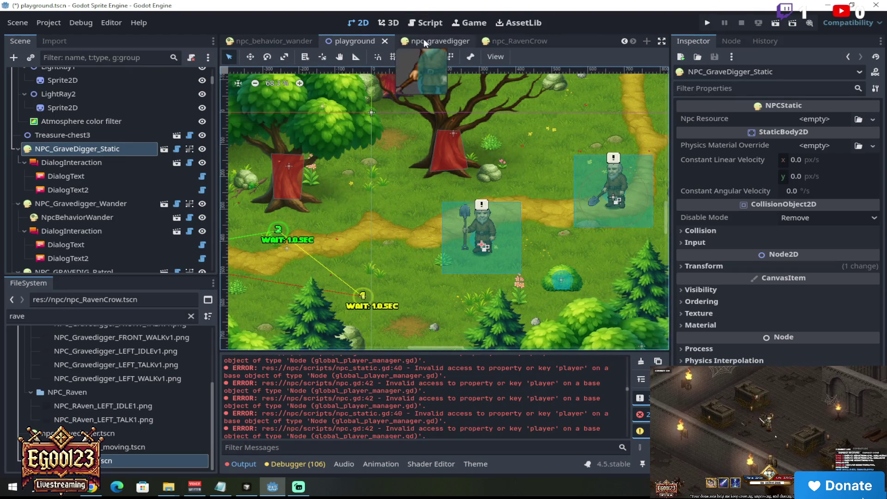
# - Close the playground tab and reopen Levels/Area1/playground.tscn using the 'playg' FileSystem filter
pyautogui.click(386, 40)
pyautogui.click(386, 40)
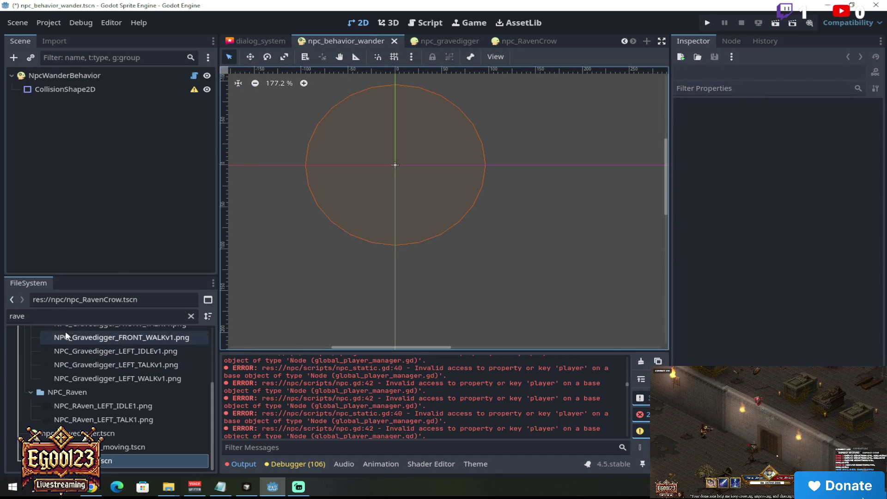
pyautogui.click(18, 318)
pyautogui.write('play')
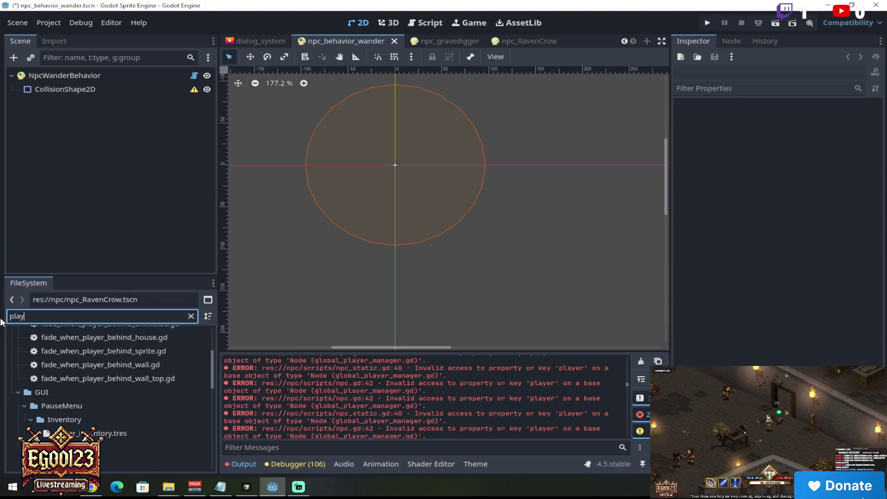
pyautogui.scroll(3, 102, 371)
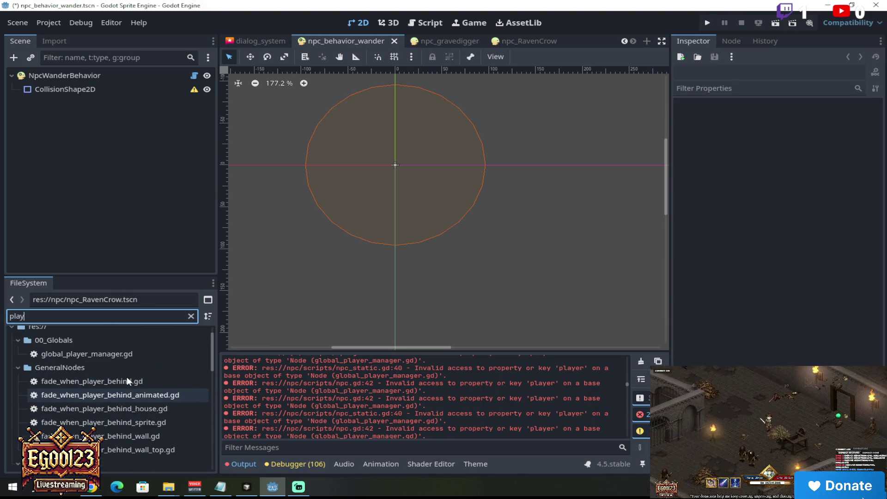
pyautogui.moveTo(207, 363)
pyautogui.mouseDown()
pyautogui.moveTo(209, 345)
pyautogui.moveTo(203, 424)
pyautogui.moveTo(212, 459)
pyautogui.mouseUp()
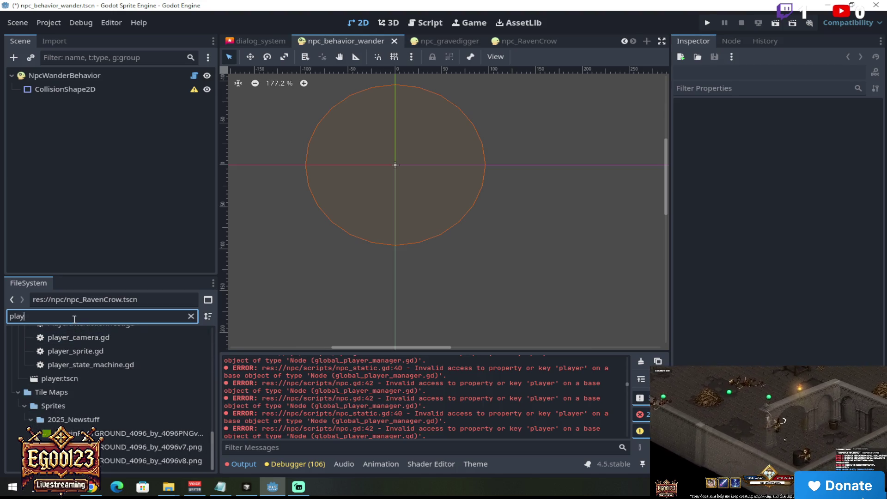
pyautogui.write('g')
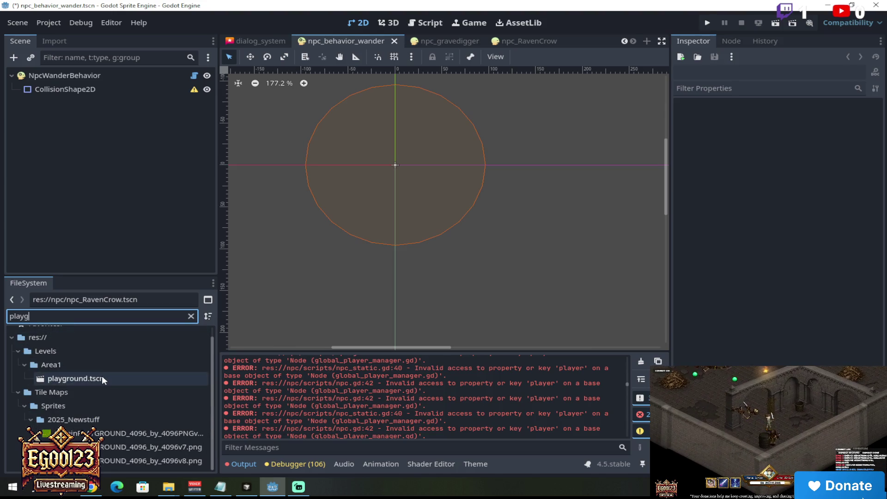
pyautogui.click(101, 376)
pyautogui.doubleClick(105, 374)
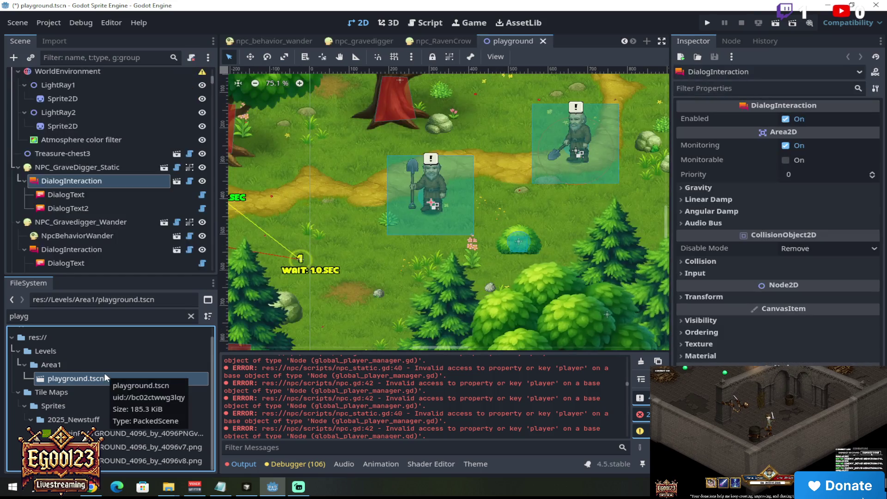
pyautogui.moveTo(477, 430); pyautogui.dragTo(228, 383)
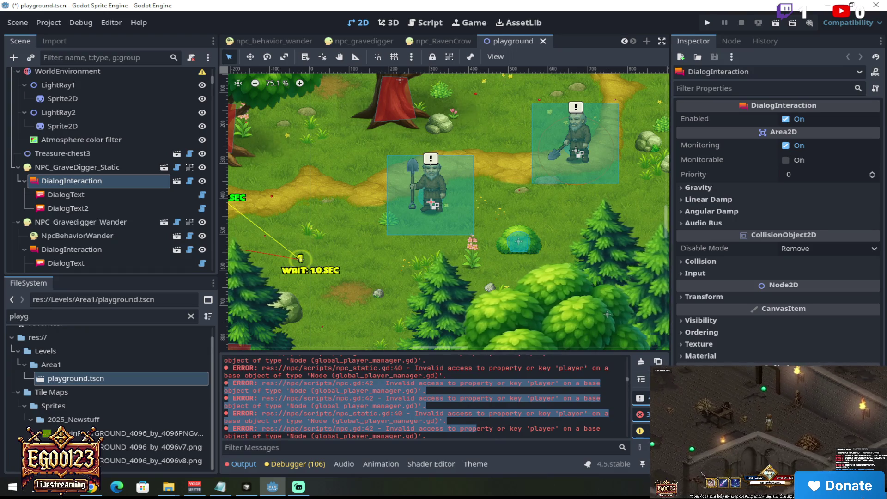
pyautogui.hotkey('alt', 'Tab')
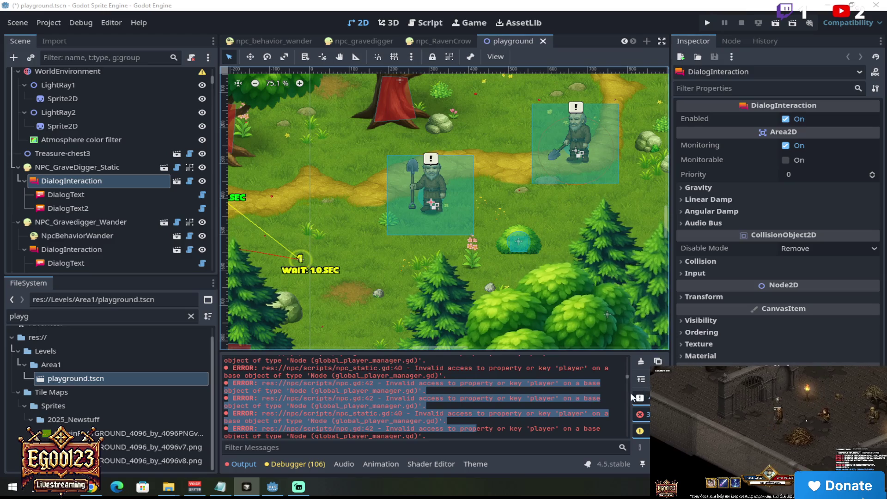
pyautogui.click(481, 414)
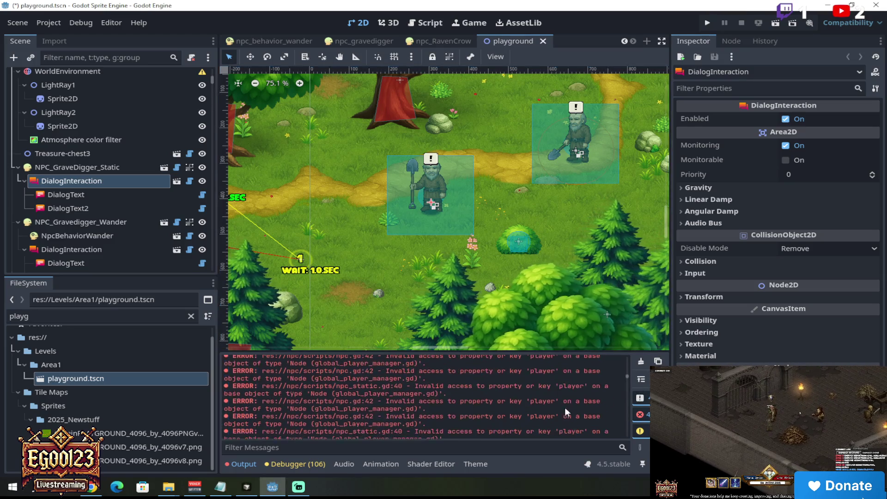
pyautogui.moveTo(629, 375); pyautogui.dragTo(623, 443)
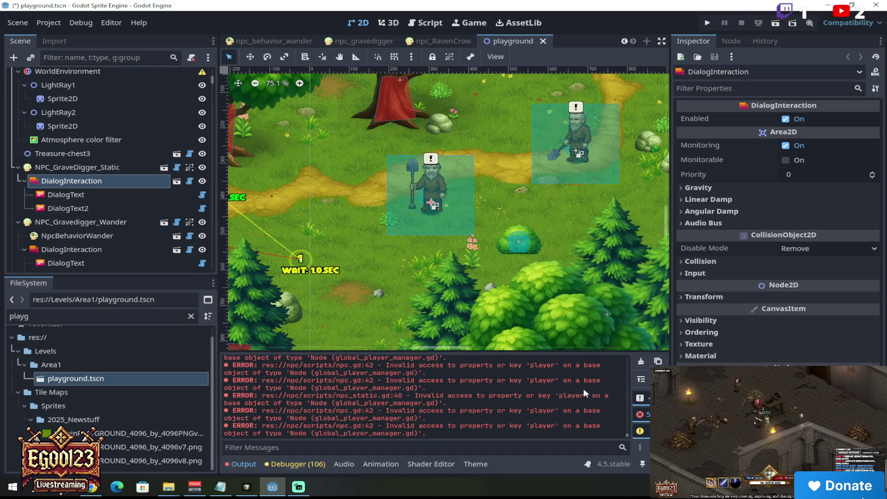
pyautogui.scroll(-4, 483, 166)
pyautogui.scroll(3, 483, 180)
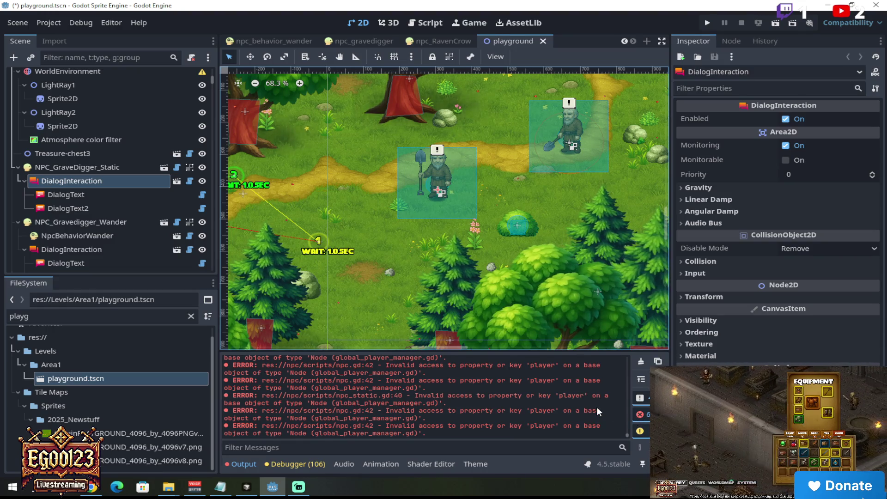
pyautogui.scroll(1, 596, 407)
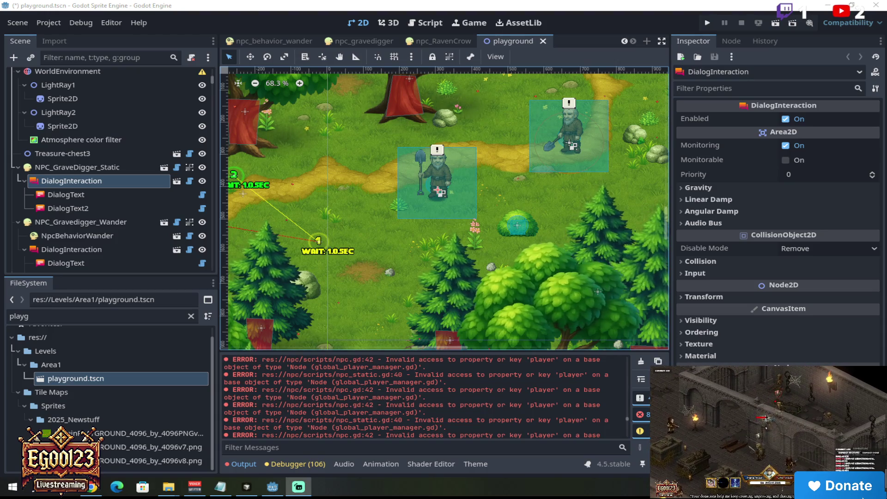
pyautogui.click(420, 182)
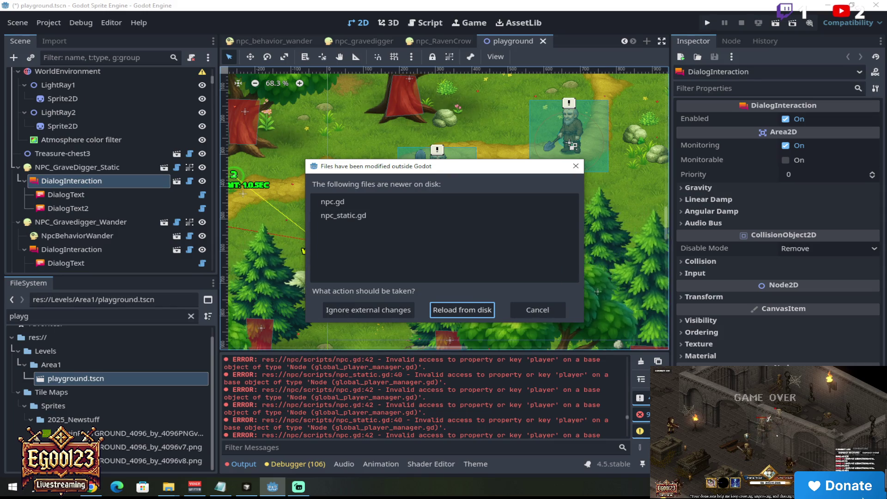
# - Reload the npc scripts from disk and clear the Output log
pyautogui.click(481, 312)
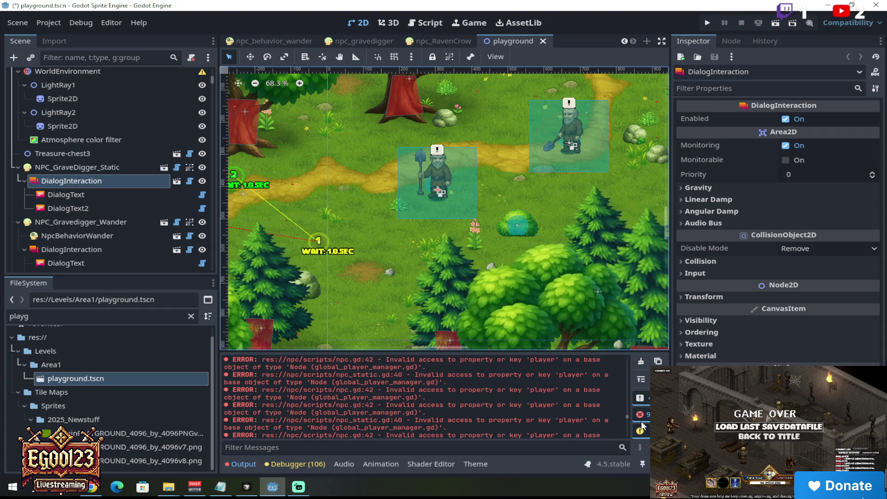
pyautogui.click(644, 364)
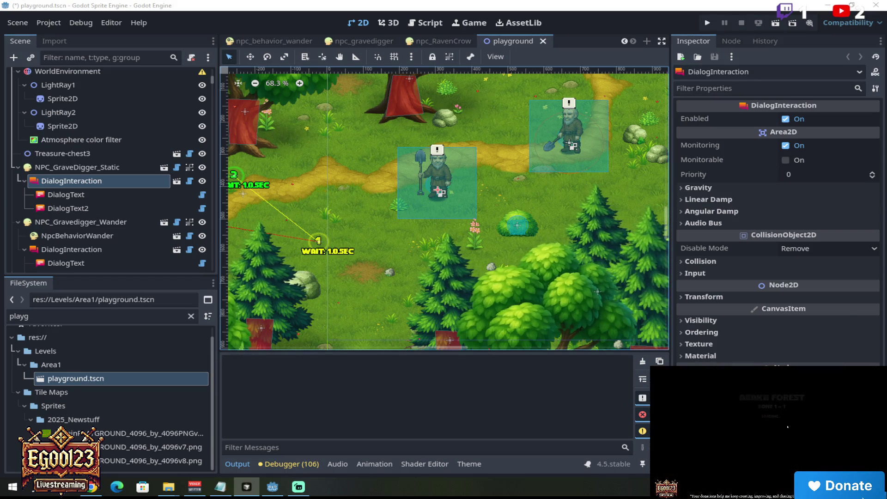
# - Reload the changed npc scripts from disk and relaunch the playground scene
pyautogui.click(400, 188)
pyautogui.click(458, 307)
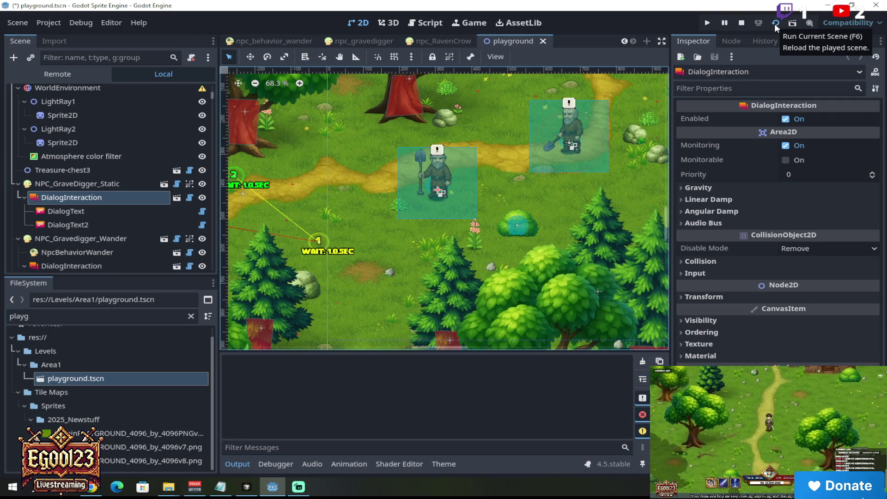
pyautogui.click(775, 25)
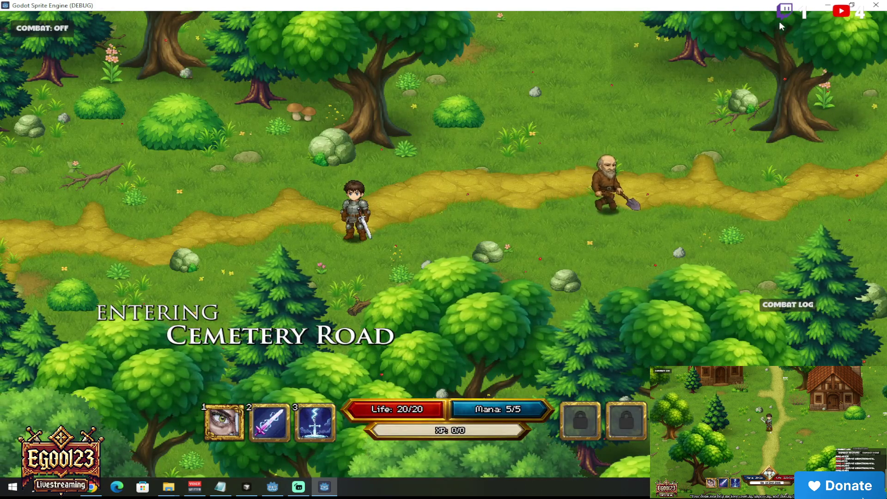
# - Walk the player along the road up to the gravediggers and away, then close the game
pyautogui.click(556, 286)
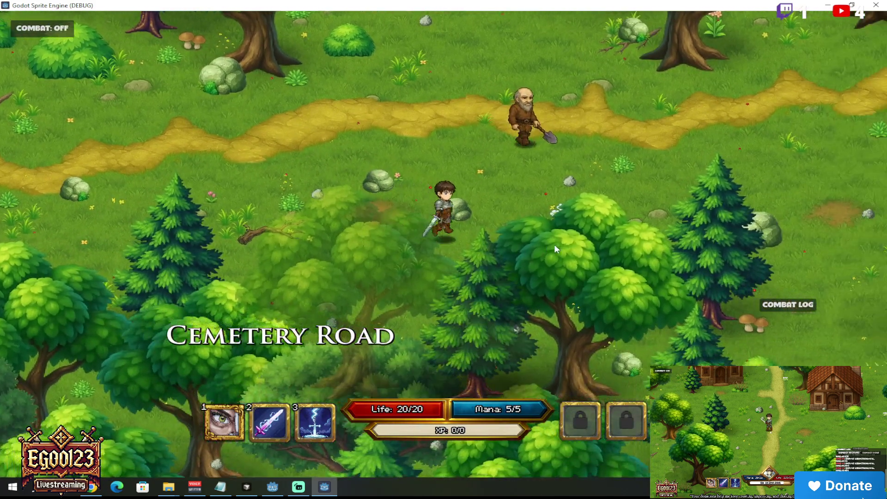
pyautogui.click(478, 163)
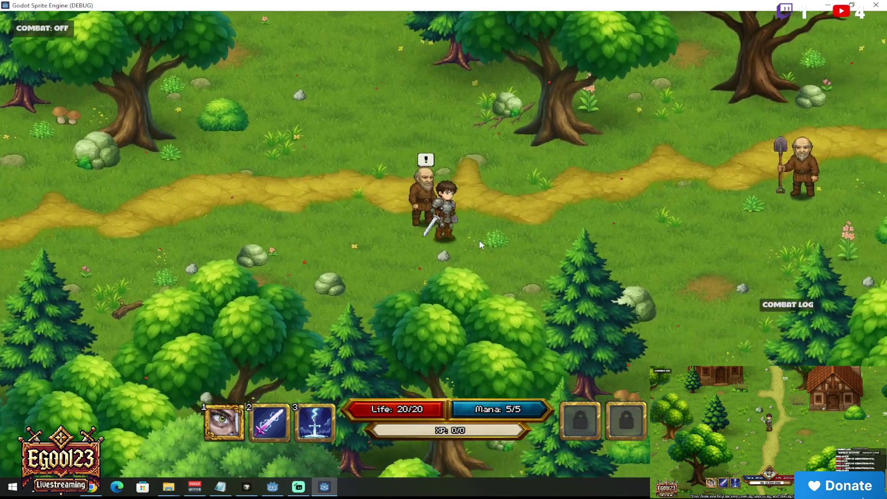
pyautogui.click(669, 178)
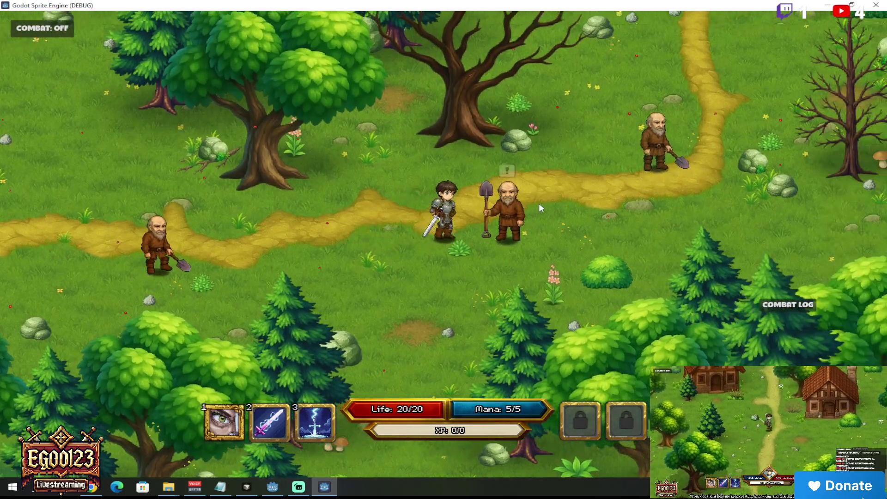
pyautogui.click(489, 220)
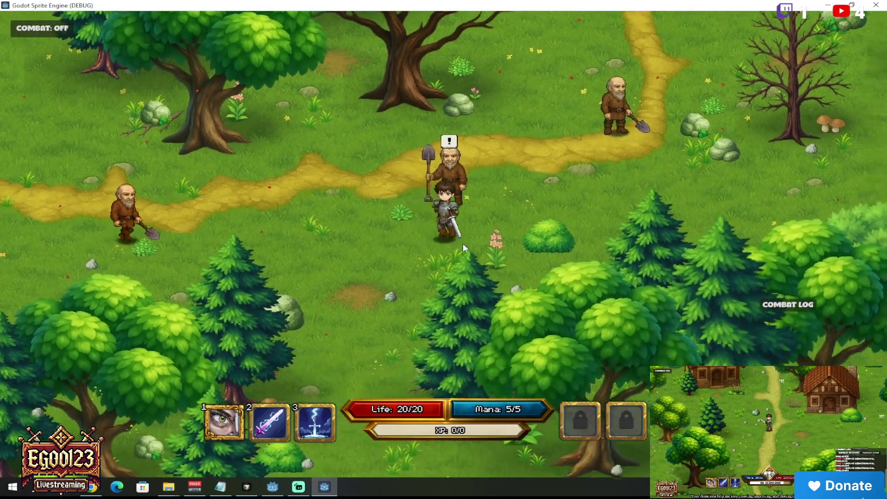
pyautogui.click(462, 244)
pyautogui.click(492, 224)
pyautogui.click(443, 143)
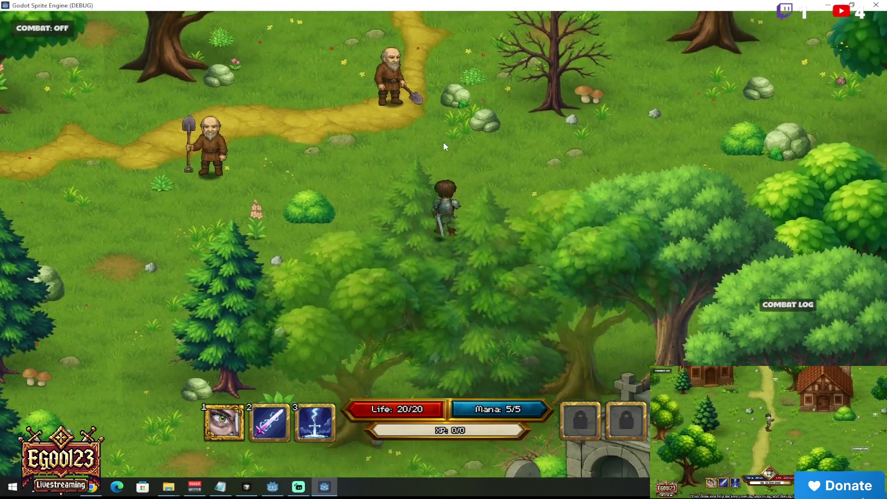
pyautogui.click(432, 146)
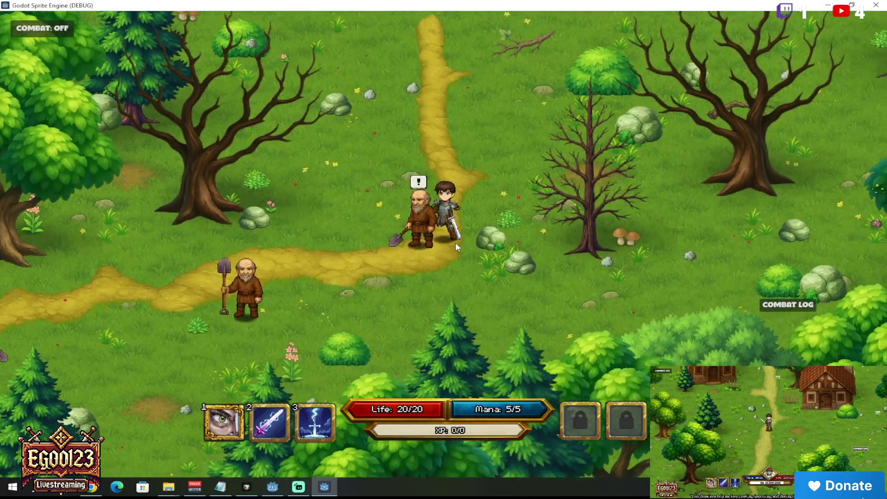
pyautogui.click(409, 241)
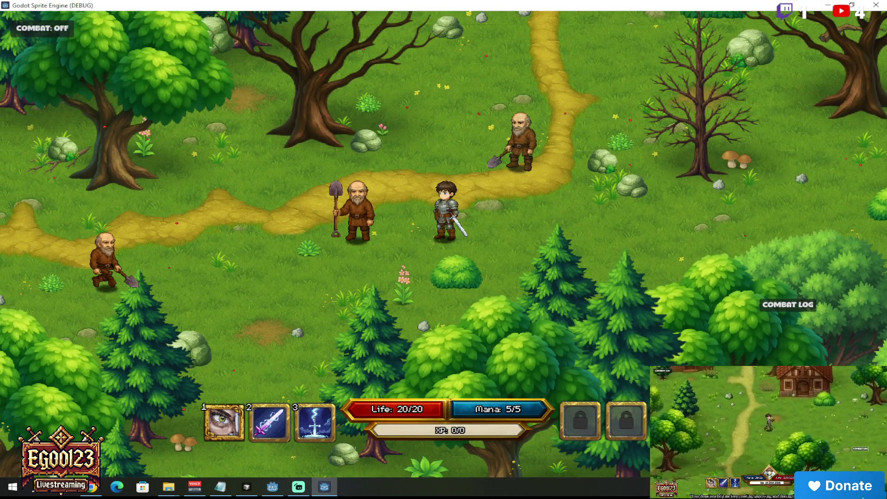
pyautogui.click(876, 5)
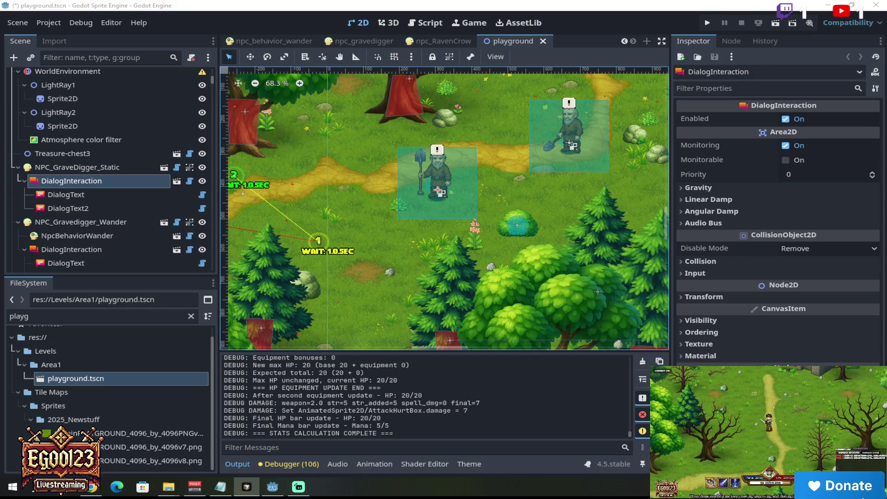
# - Reload the modified npc.gd from disk and run the playground scene
pyautogui.click(374, 8)
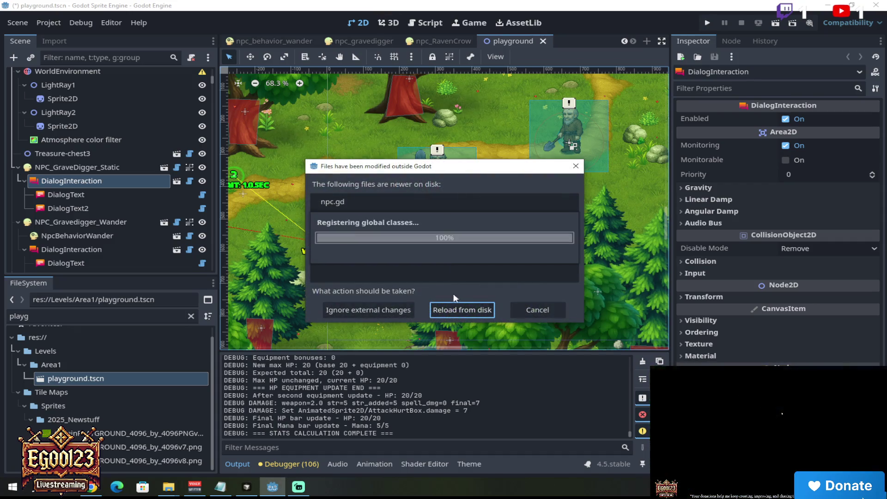
pyautogui.click(452, 310)
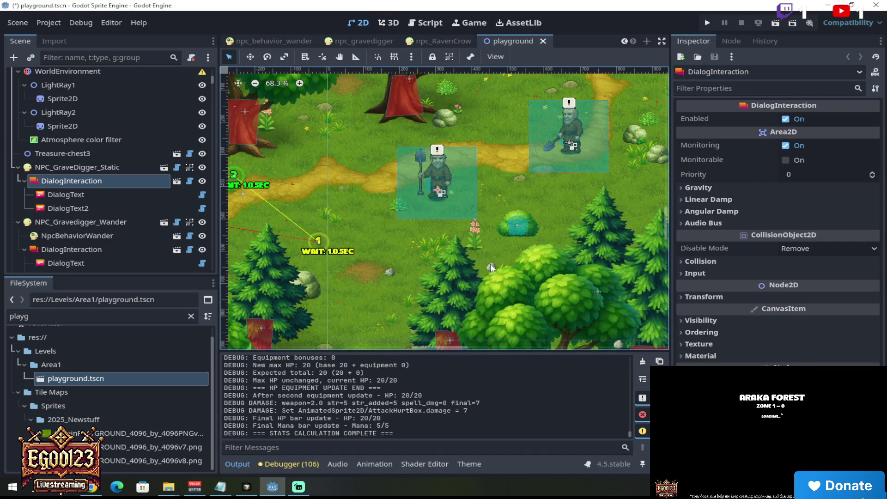
pyautogui.click(775, 24)
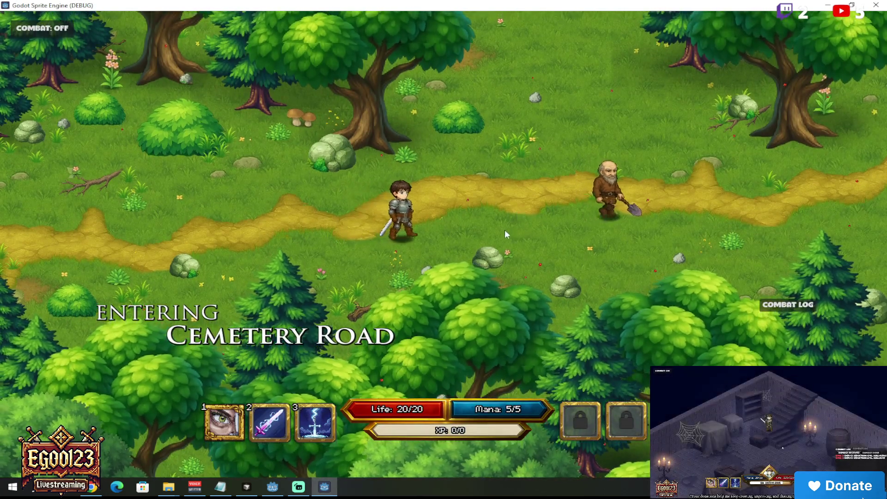
# - Walk the knight along the road past the NPC, then stop the game with F8
pyautogui.moveTo(505, 229)
pyautogui.mouseDown()
pyautogui.moveTo(456, 295)
pyautogui.moveTo(441, 121)
pyautogui.moveTo(443, 162)
pyautogui.moveTo(359, 180)
pyautogui.moveTo(599, 280)
pyautogui.moveTo(510, 338)
pyautogui.moveTo(516, 320)
pyautogui.moveTo(497, 258)
pyautogui.moveTo(663, 171)
pyautogui.moveTo(651, 189)
pyautogui.moveTo(482, 209)
pyautogui.moveTo(442, 227)
pyautogui.moveTo(447, 249)
pyautogui.moveTo(475, 241)
pyautogui.moveTo(464, 222)
pyautogui.moveTo(505, 209)
pyautogui.moveTo(463, 227)
pyautogui.mouseUp()
pyautogui.click(441, 249)
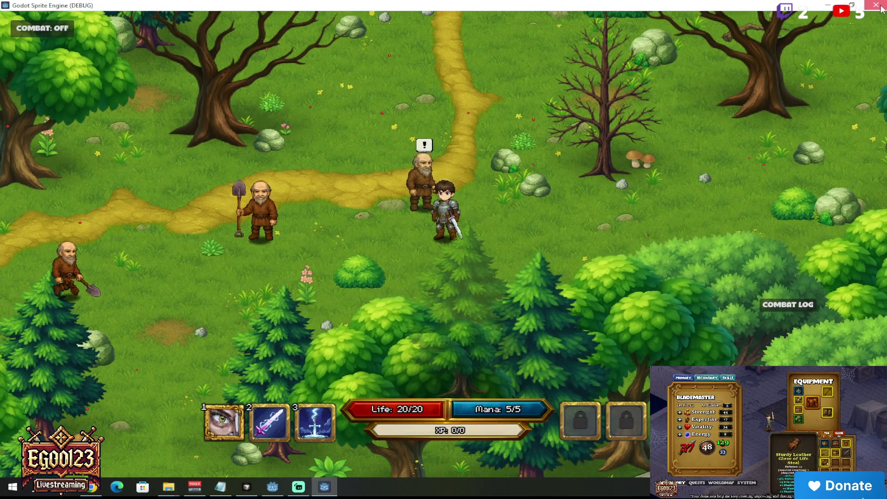
pyautogui.press('F8')
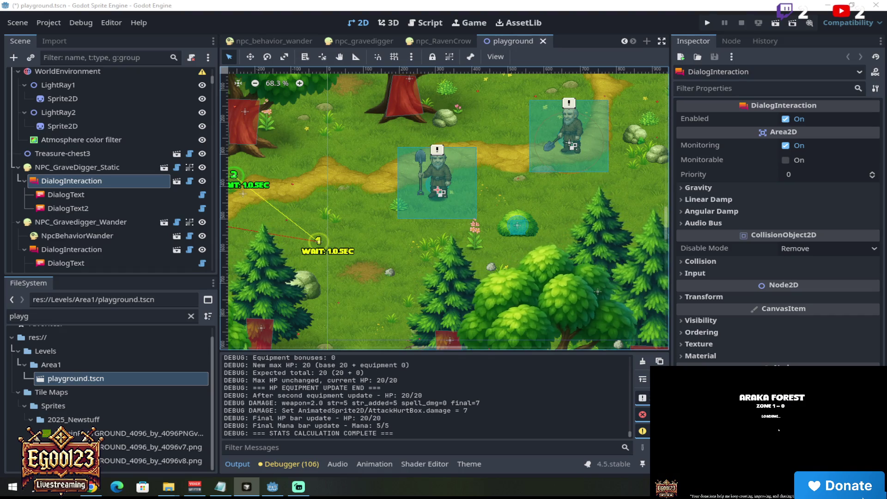
# - Reload npc.gd and npc_static.gd from disk and run the playground scene again
pyautogui.hotkey('alt', 'Tab')
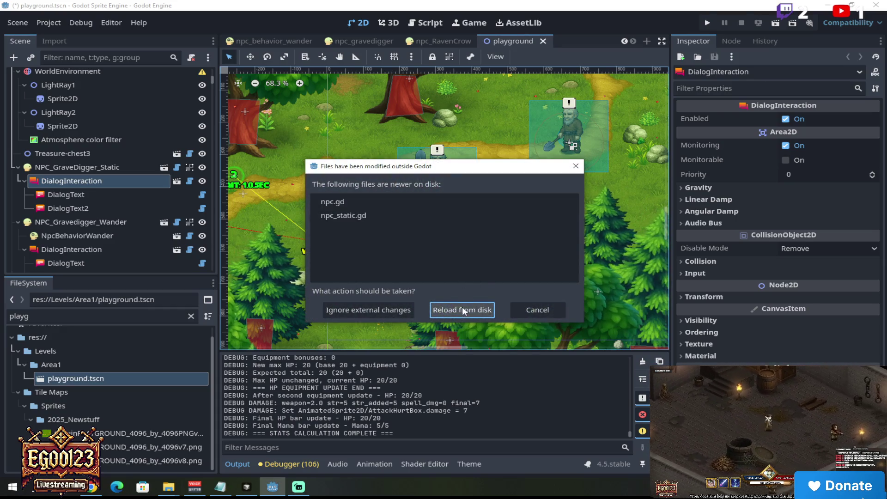
pyautogui.click(462, 307)
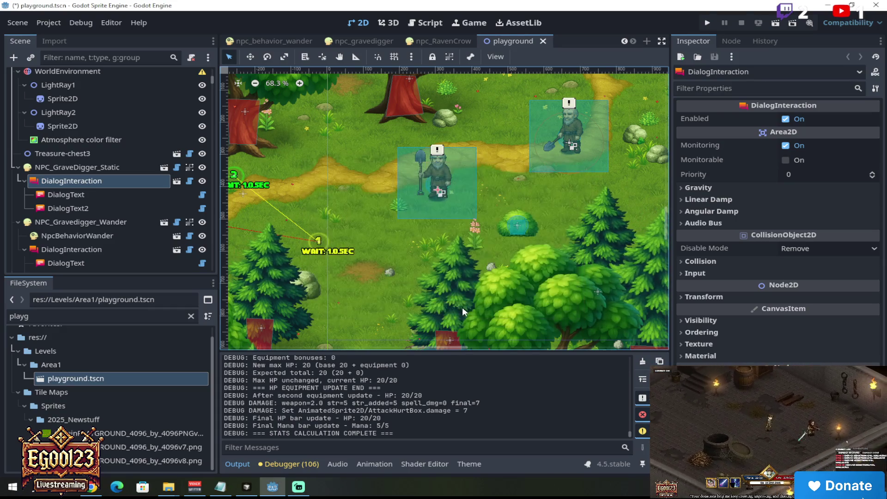
pyautogui.click(770, 24)
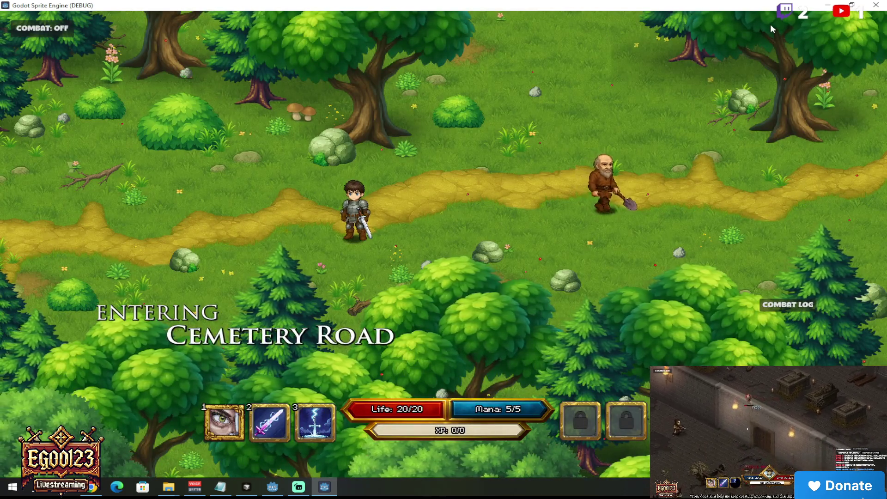
# - Walk the knight along the path up to each gravedigger to trigger their alerts
pyautogui.click(524, 190)
pyautogui.click(449, 162)
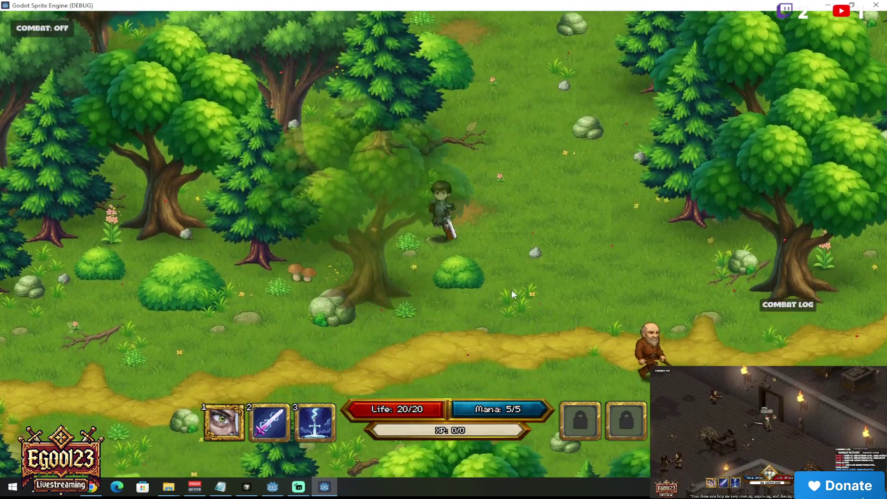
pyautogui.click(512, 290)
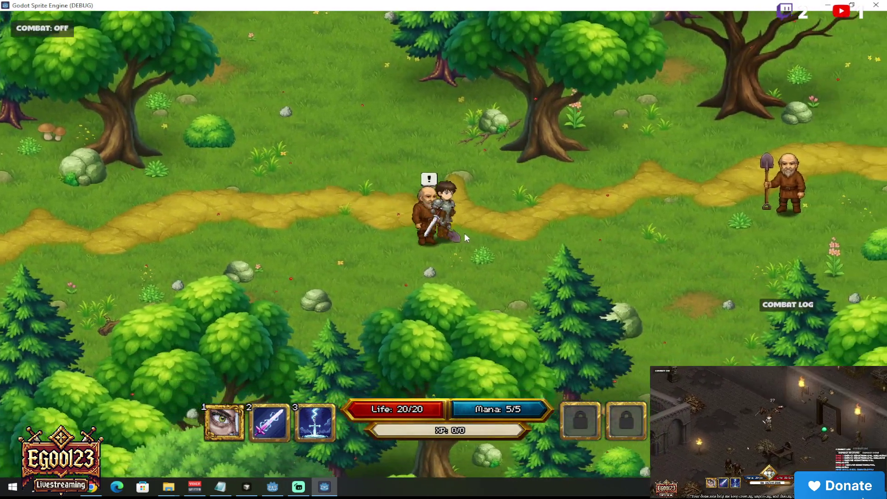
pyautogui.click(532, 192)
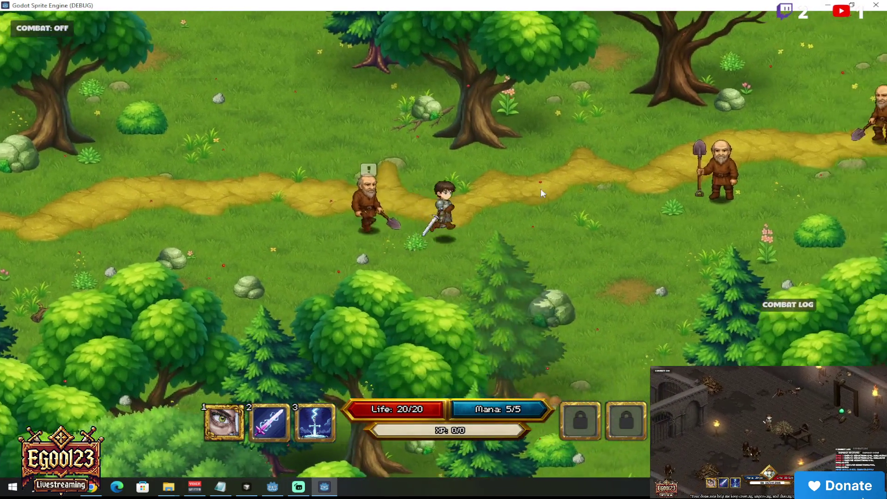
pyautogui.click(619, 199)
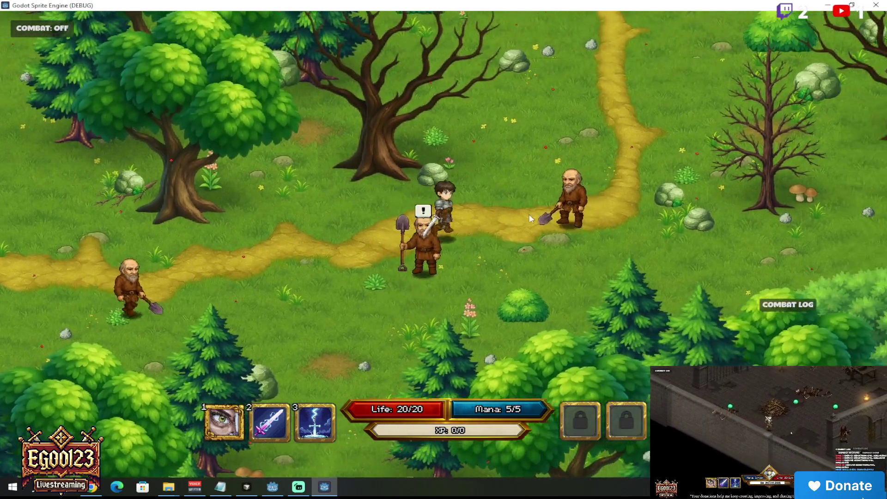
pyautogui.click(529, 215)
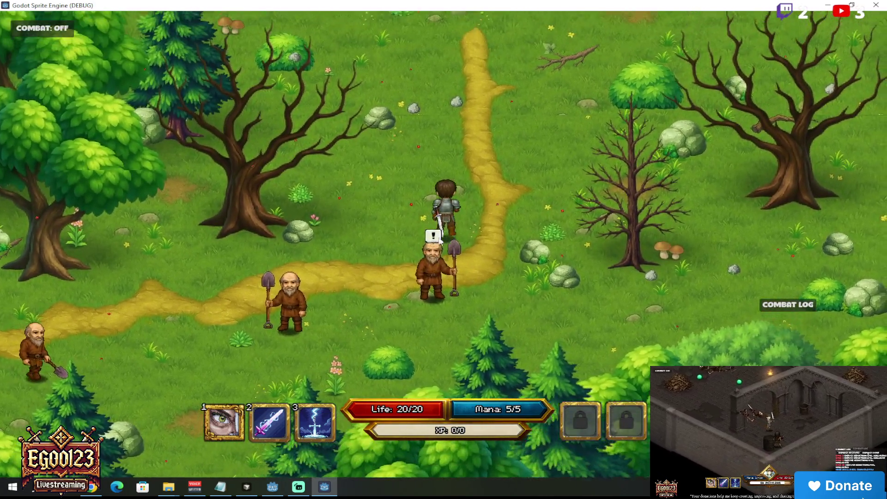
pyautogui.click(453, 271)
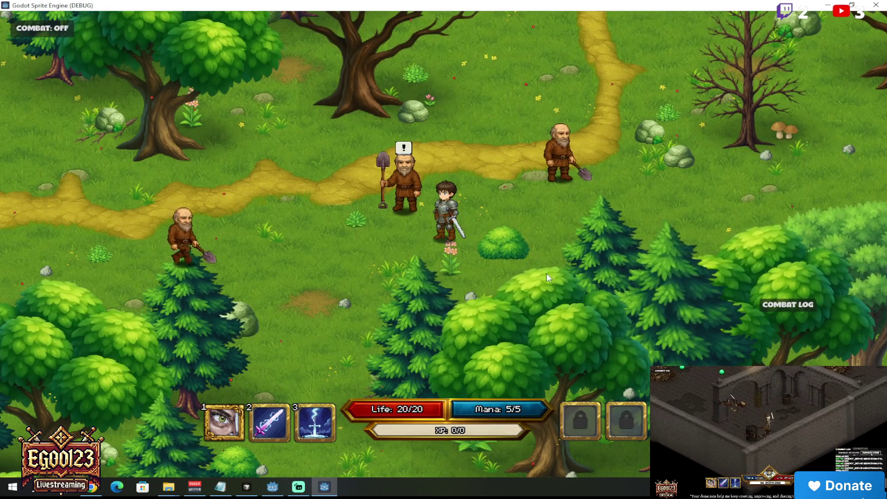
# - Walk the knight up the path around the stone church, then quit with F8
pyautogui.click(582, 313)
pyautogui.click(480, 147)
pyautogui.click(447, 143)
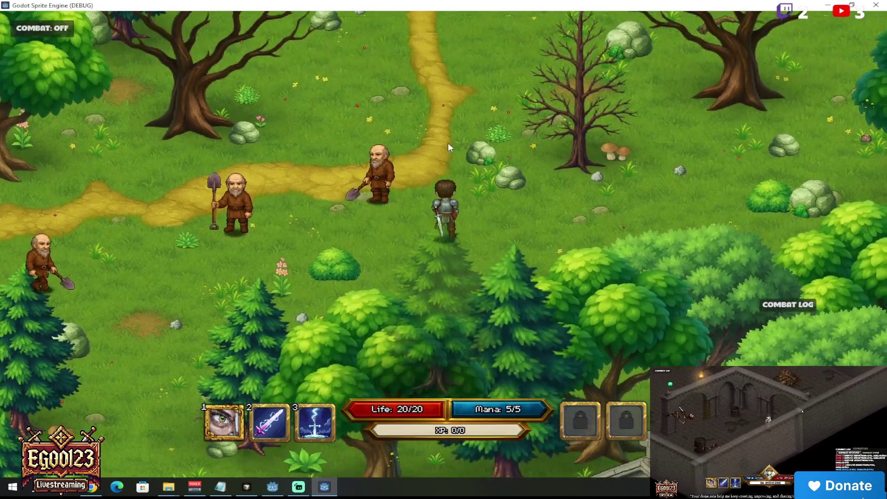
pyautogui.click(533, 139)
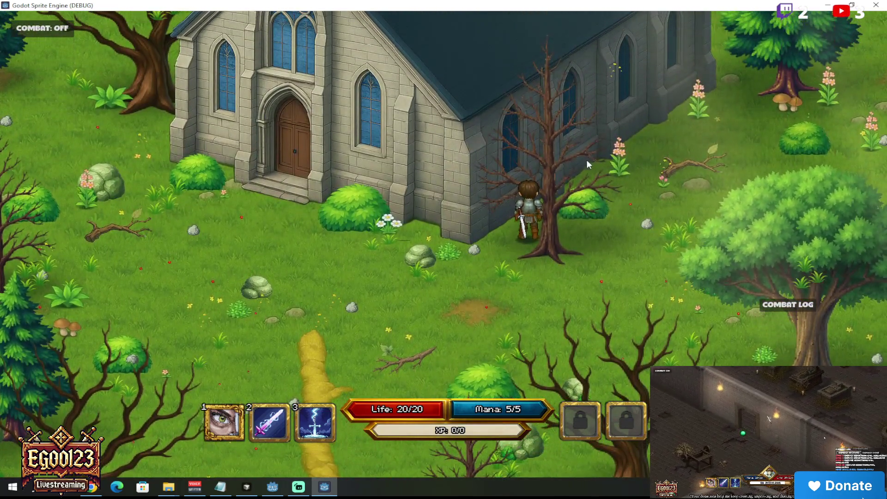
pyautogui.click(587, 159)
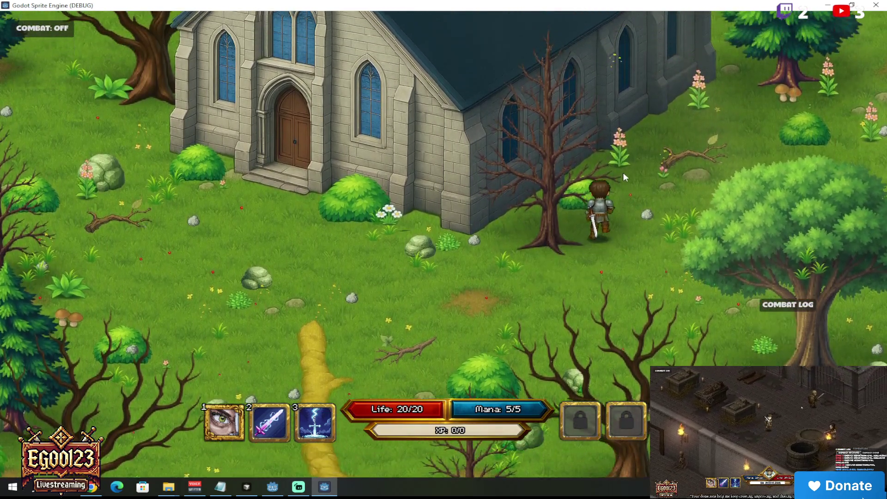
pyautogui.click(643, 171)
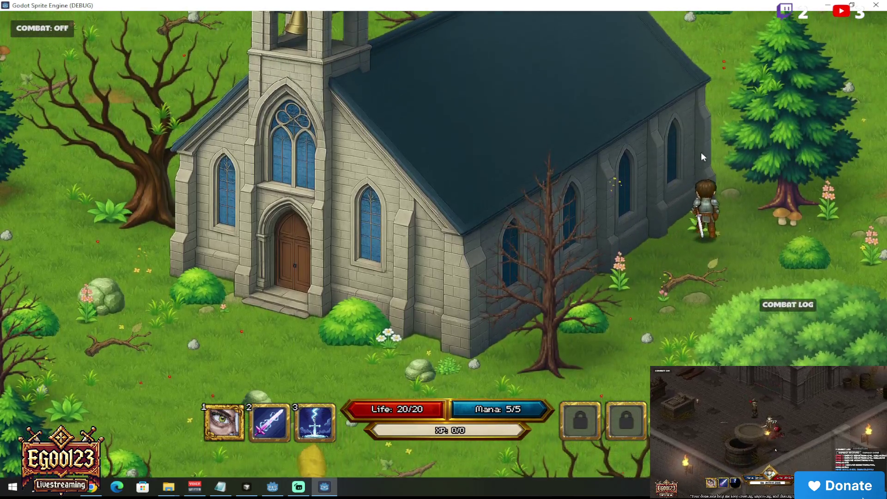
pyautogui.click(724, 151)
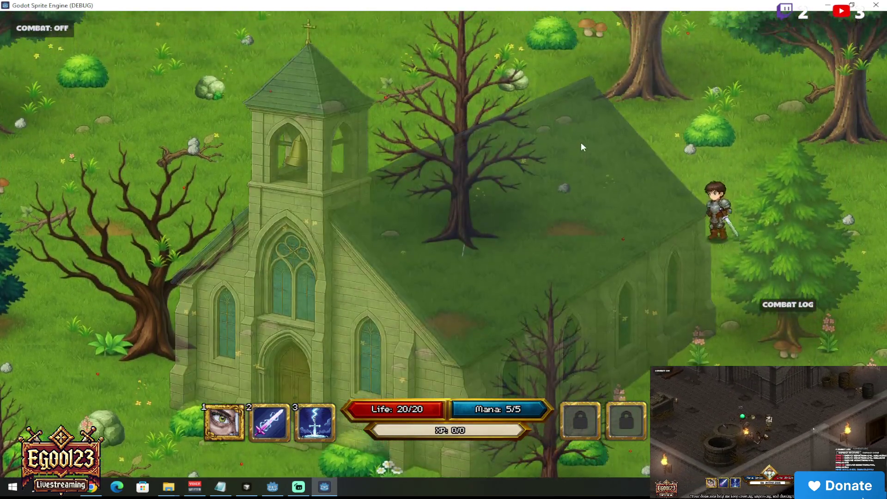
pyautogui.moveTo(580, 142)
pyautogui.mouseDown()
pyautogui.moveTo(427, 242)
pyautogui.moveTo(344, 216)
pyautogui.mouseUp()
pyautogui.press('F8')
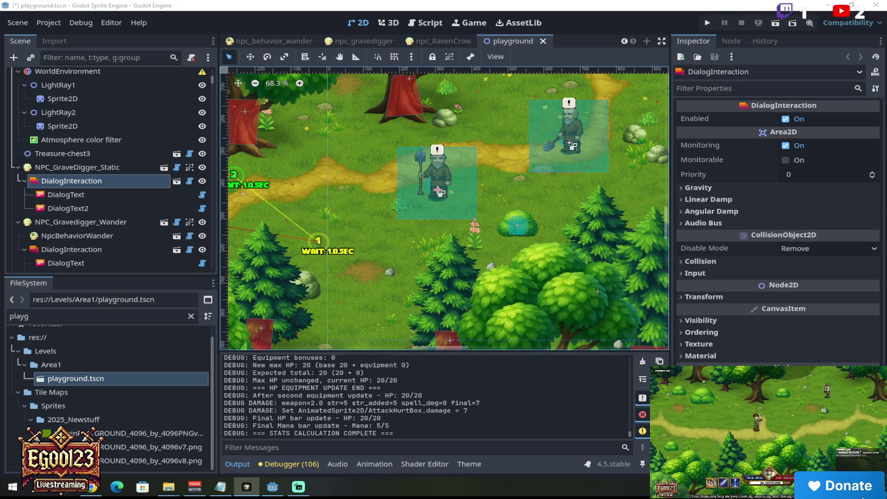
# - Reload the externally changed npc.gd from disk and relaunch the playground scene
pyautogui.click(546, 55)
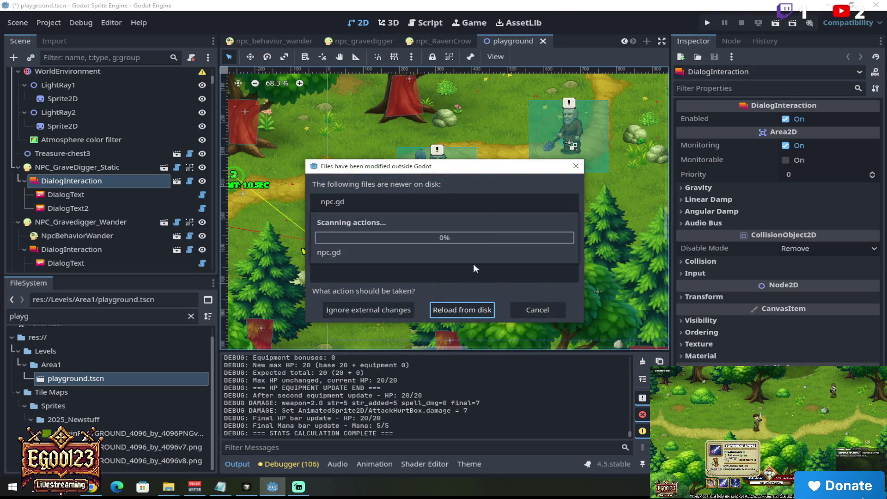
pyautogui.click(471, 311)
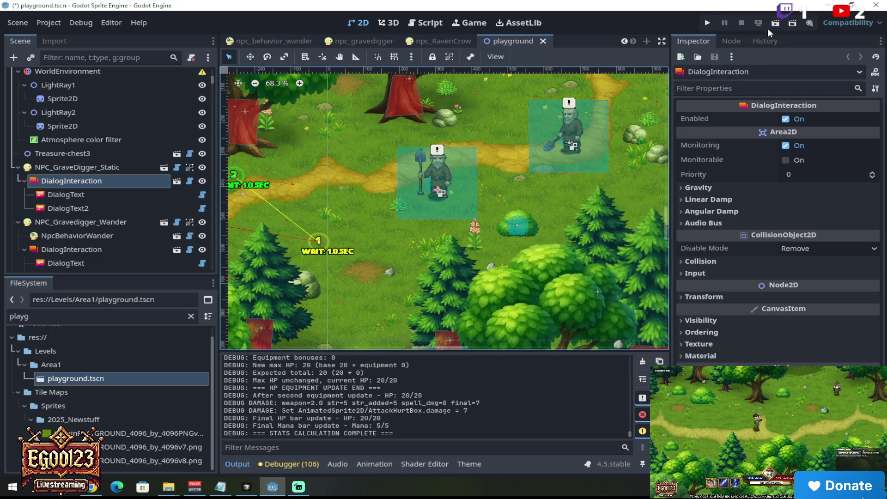
pyautogui.click(773, 23)
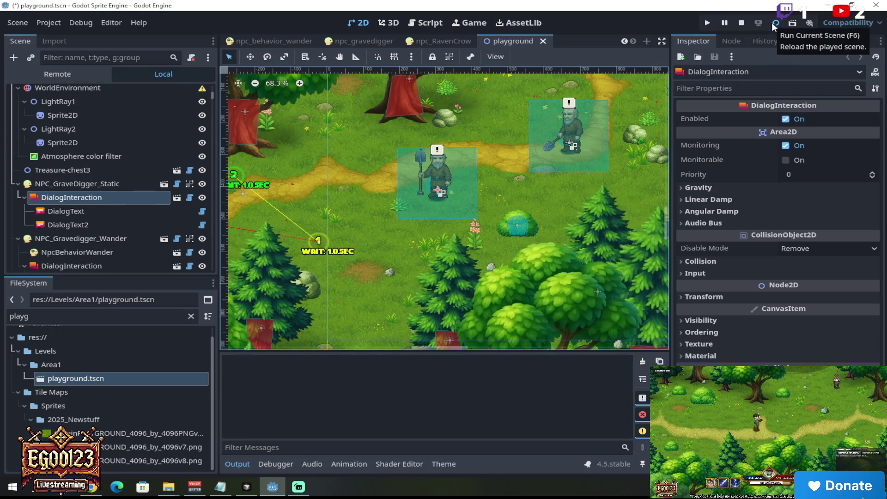
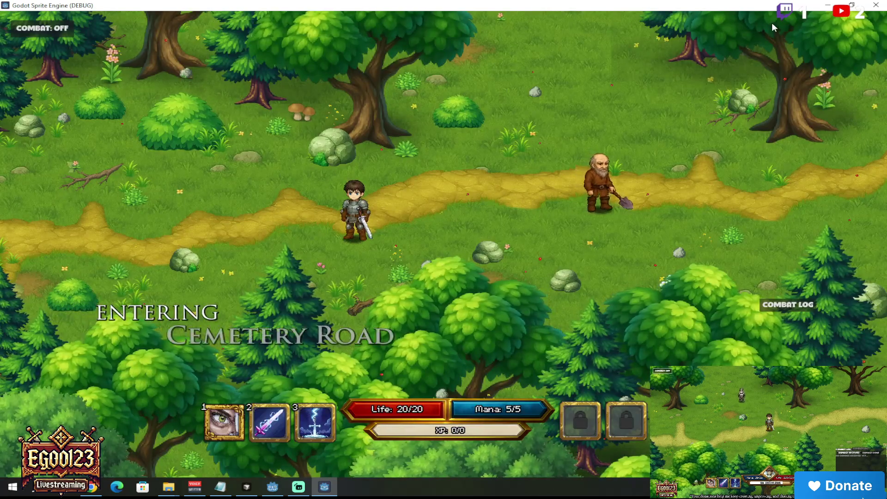
# - Walk the hero along the forest road up to the shovel-carrying gravedigger and circle him
pyautogui.click(503, 301)
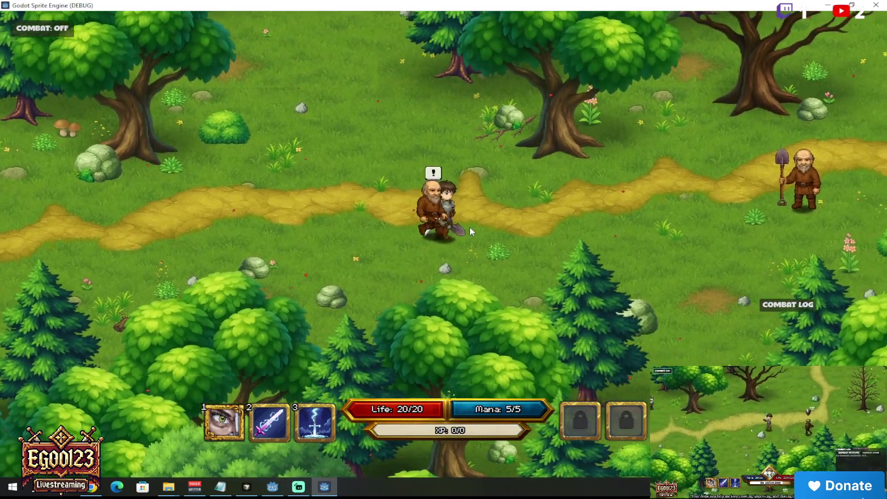
pyautogui.click(559, 194)
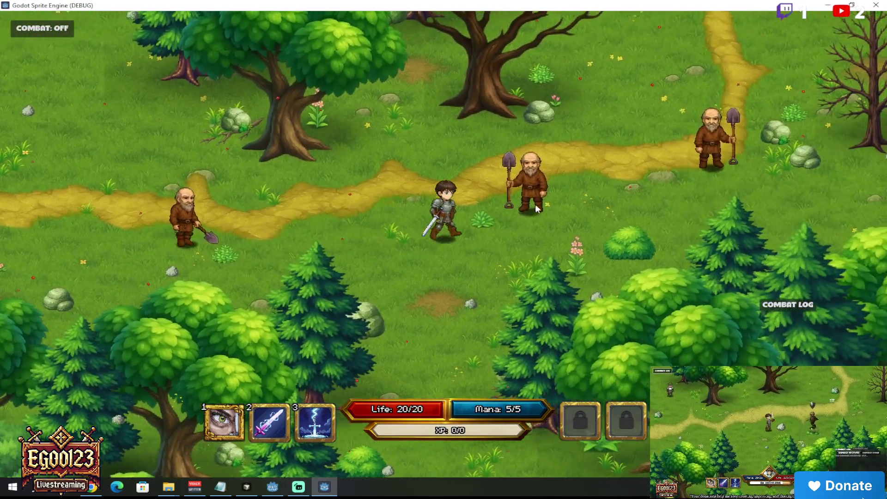
pyautogui.click(537, 209)
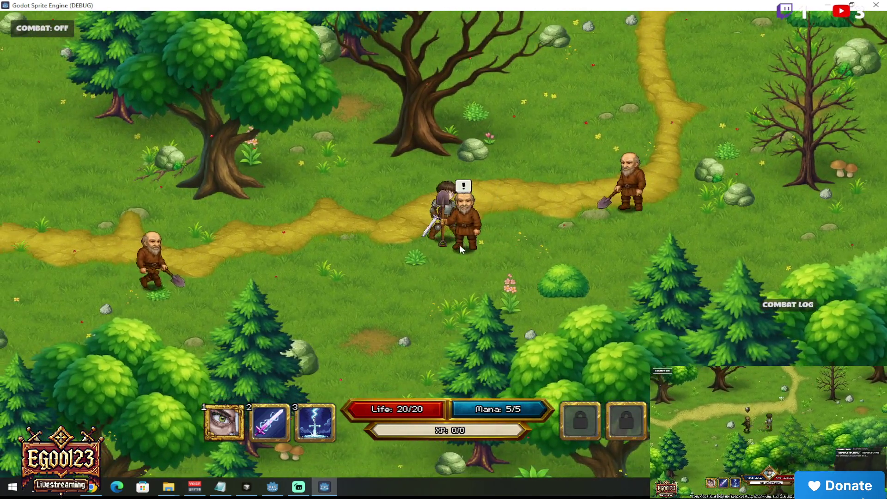
pyautogui.click(468, 229)
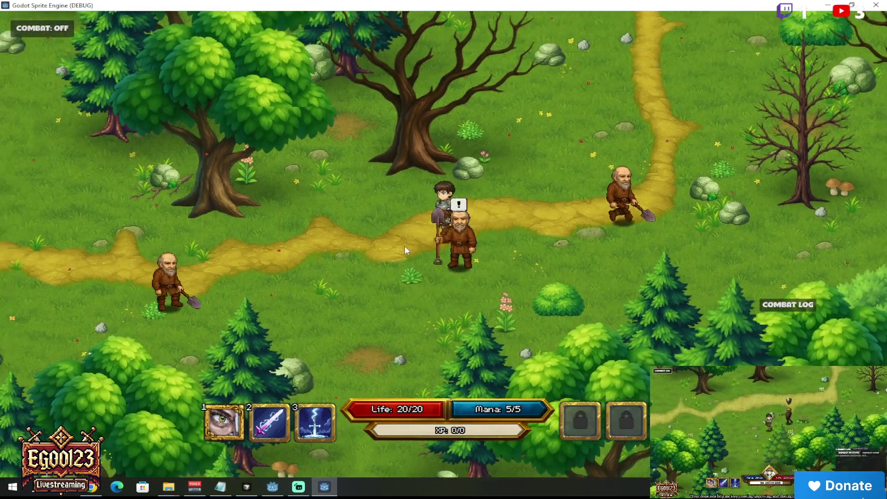
pyautogui.click(465, 262)
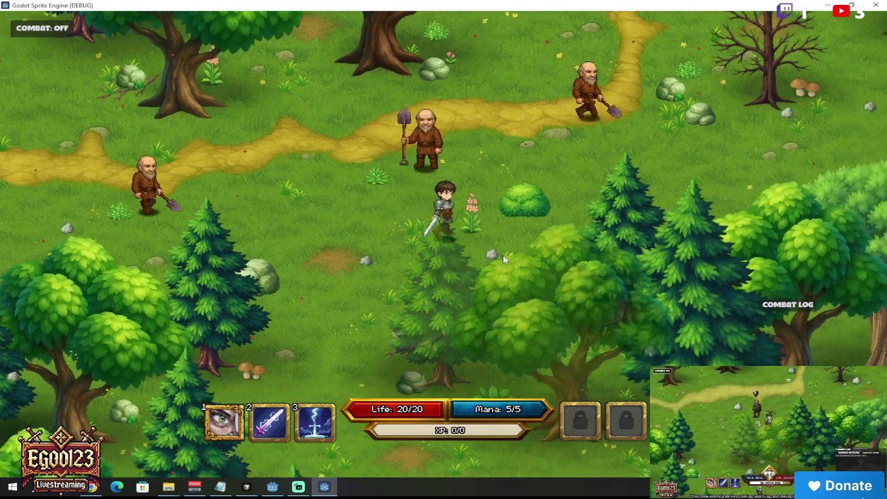
# - Loop back around the gravedigger, then head north past the bare tree toward the stone building
pyautogui.click(528, 232)
pyautogui.click(447, 142)
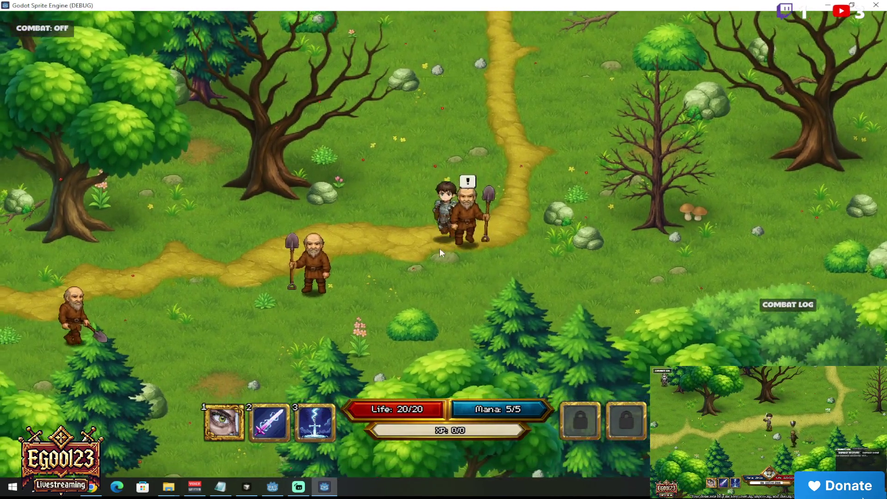
pyautogui.click(439, 248)
pyautogui.click(480, 218)
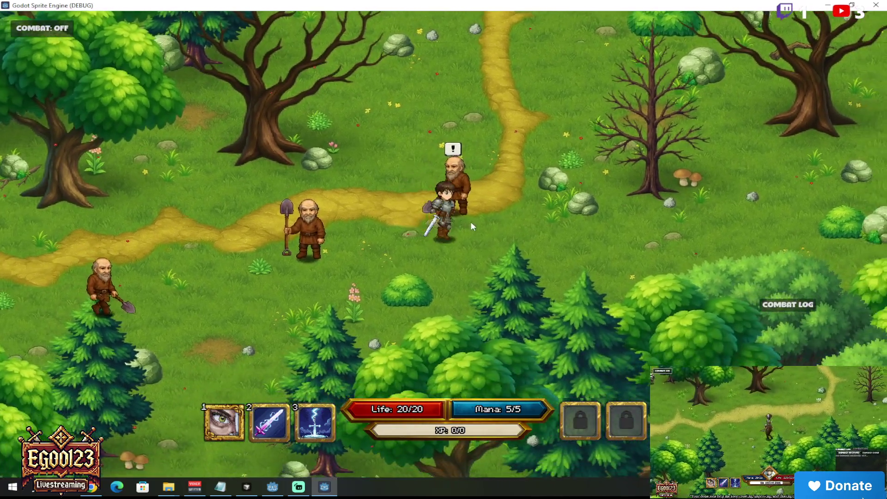
pyautogui.click(481, 208)
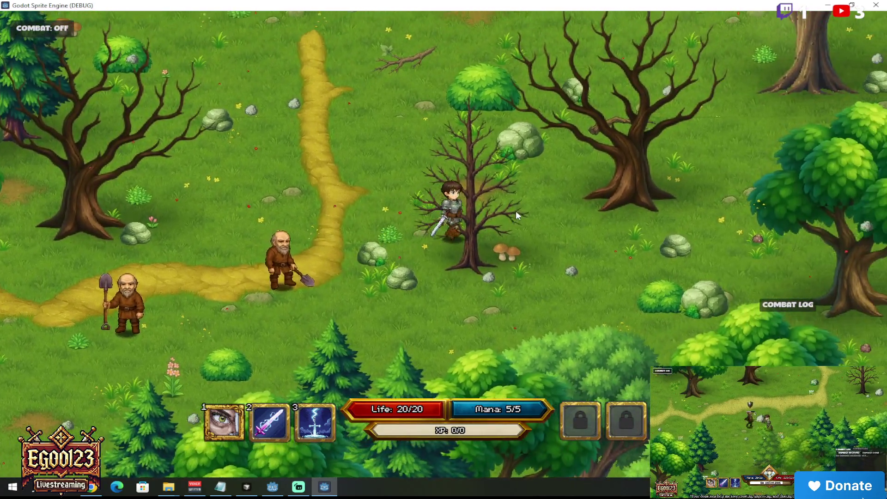
pyautogui.click(516, 211)
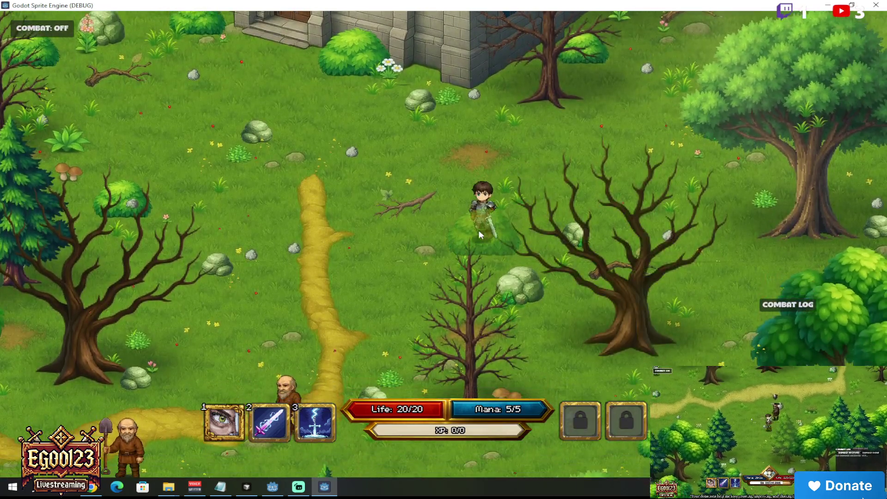
# - Walk the hero up to the church, then left and up through the graveyard toward the mausoleums
pyautogui.click(457, 139)
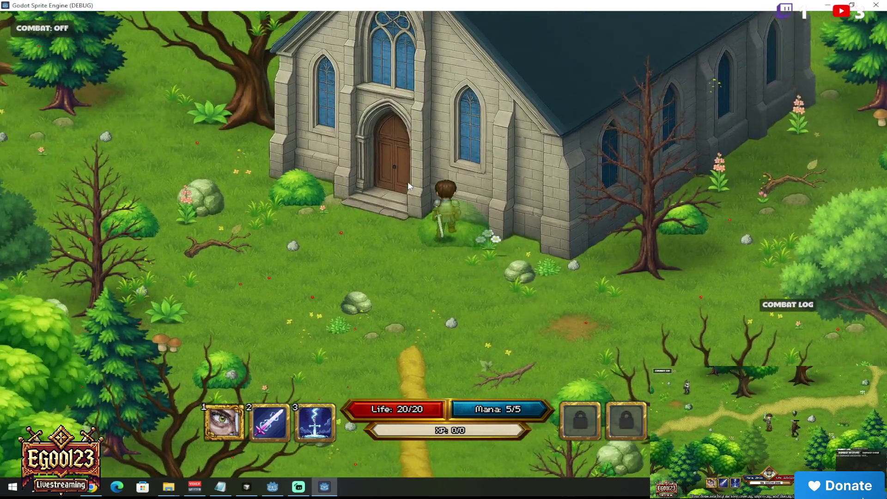
pyautogui.click(360, 219)
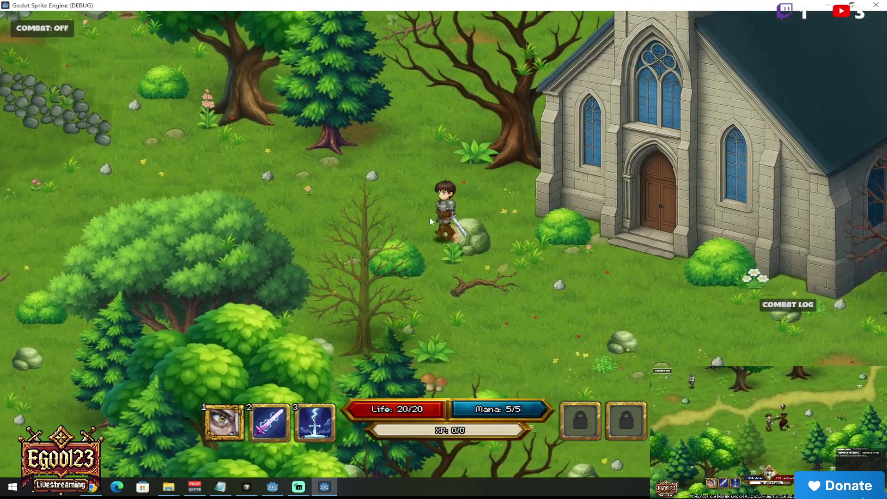
pyautogui.click(444, 230)
pyautogui.click(431, 206)
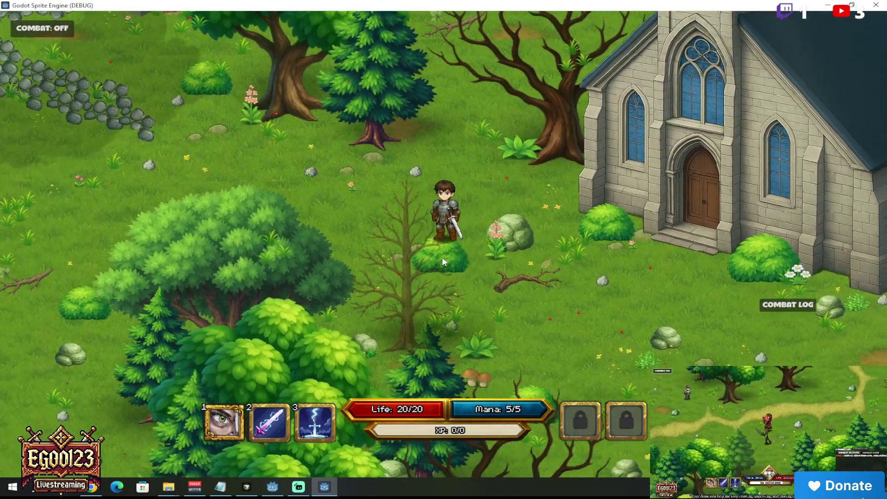
pyautogui.click(443, 257)
pyautogui.click(407, 226)
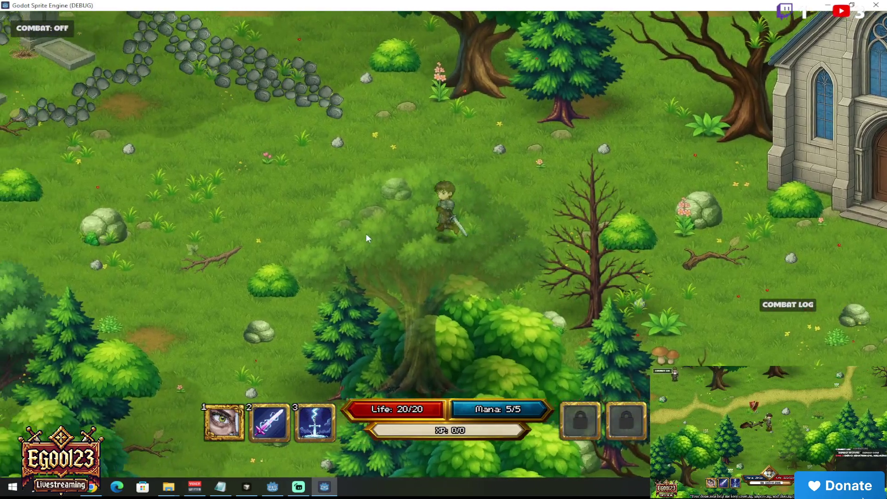
pyautogui.click(377, 169)
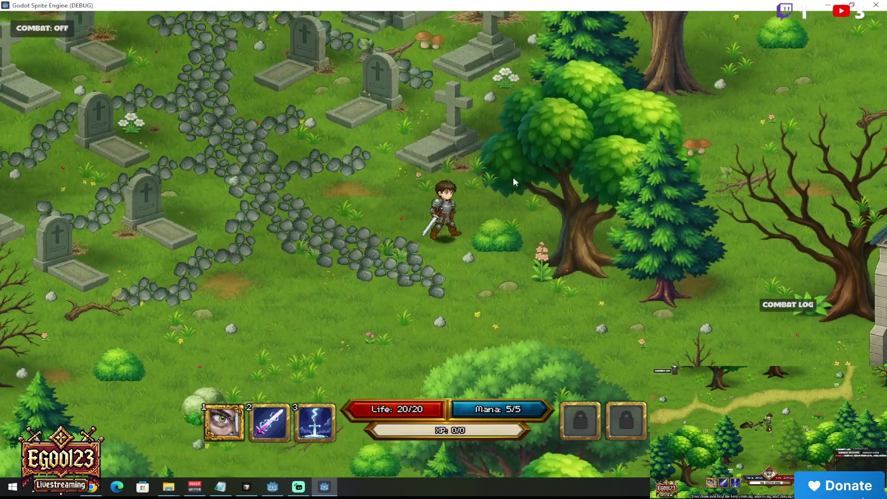
pyautogui.click(465, 154)
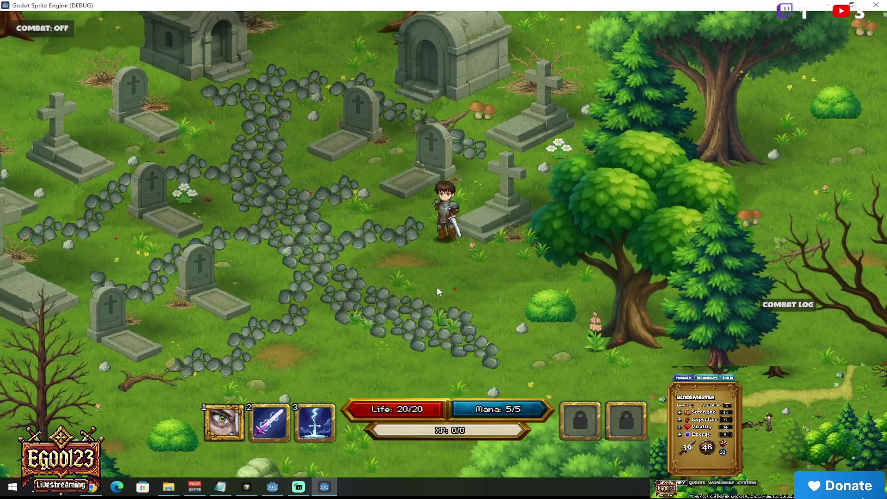
# - Turn combat mode on with the C key and walk down out of the graveyard into the forest
pyautogui.press('c')
pyautogui.click(448, 299)
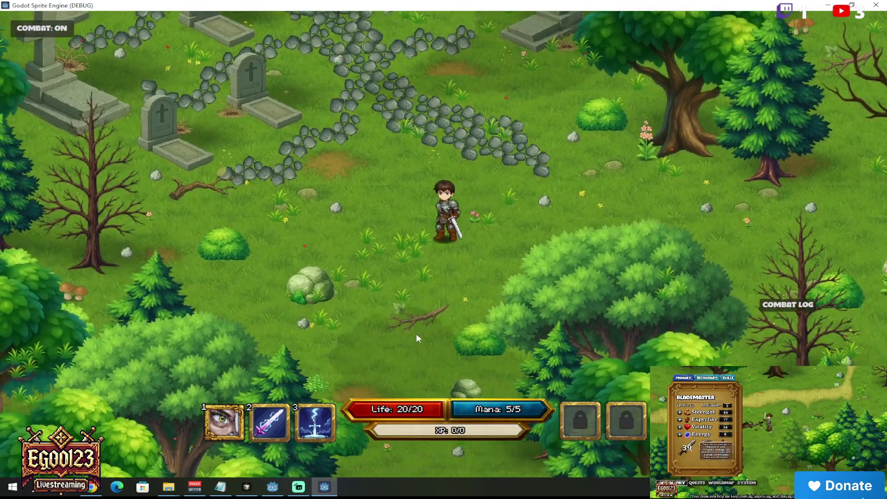
pyautogui.click(416, 333)
pyautogui.click(452, 350)
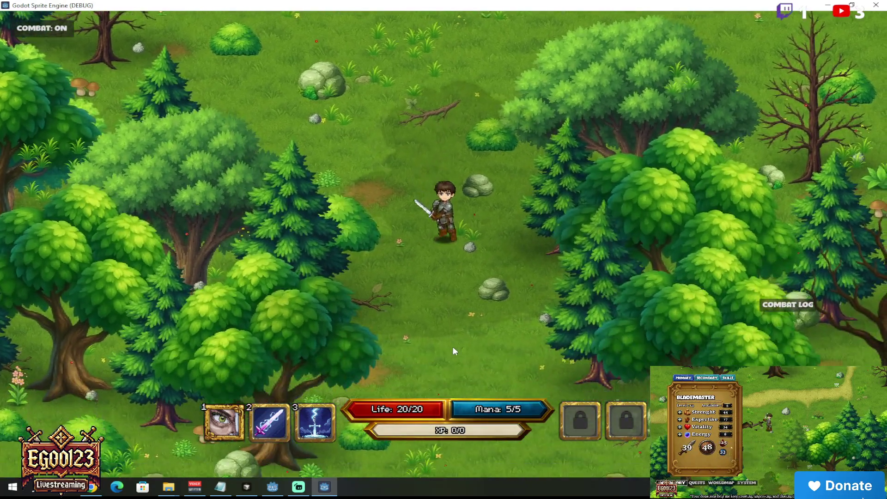
# - With the sword drawn, walk onto the dirt path past the gravedigger villagers and back
pyautogui.click(452, 346)
pyautogui.click(549, 369)
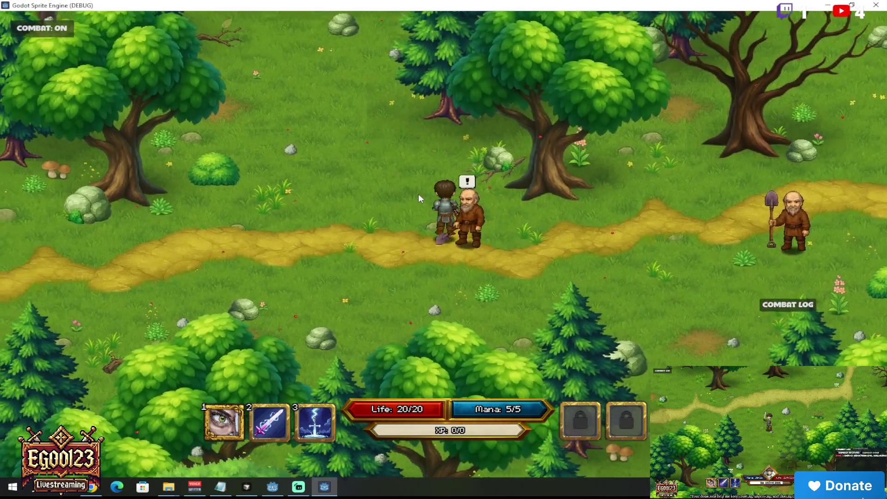
pyautogui.click(451, 255)
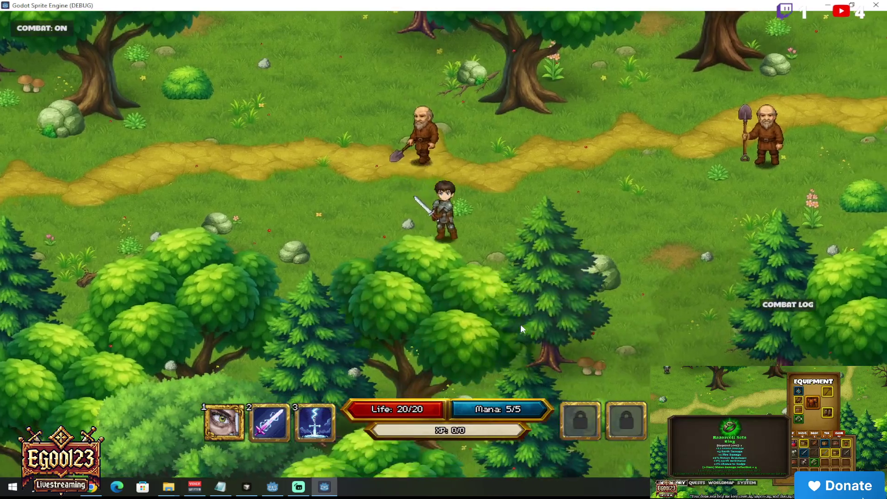
pyautogui.click(520, 328)
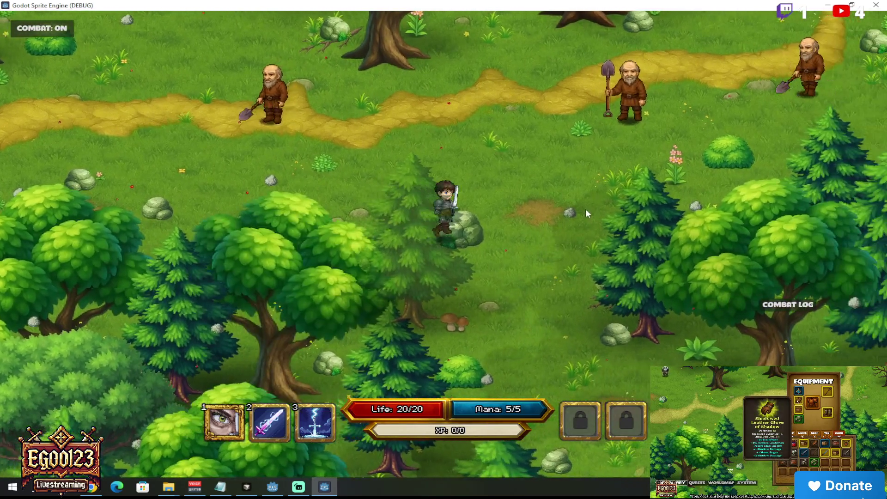
pyautogui.click(587, 212)
pyautogui.click(532, 130)
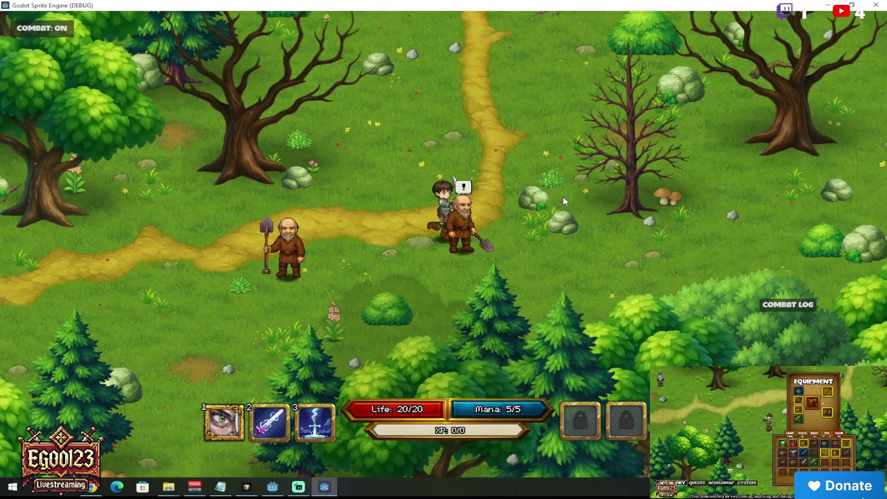
pyautogui.click(562, 197)
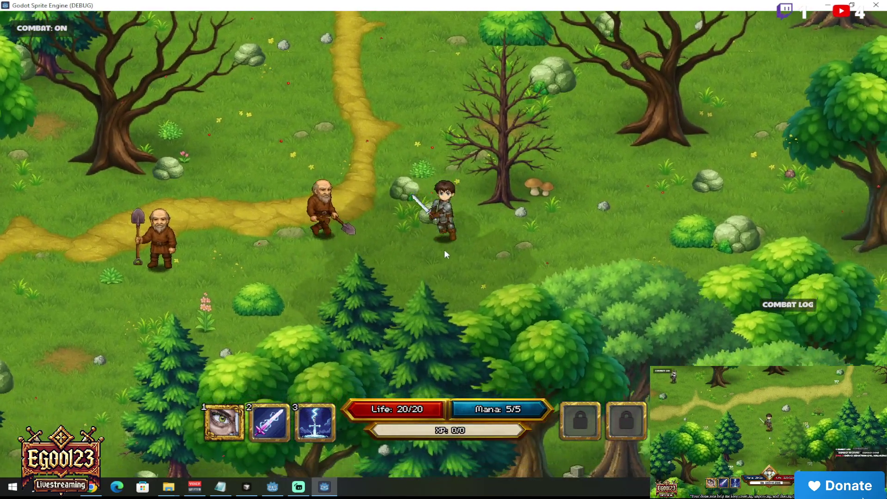
# - Walk up past the bare tree below the church and back down, then stop the game with F8
pyautogui.click(487, 145)
pyautogui.click(495, 184)
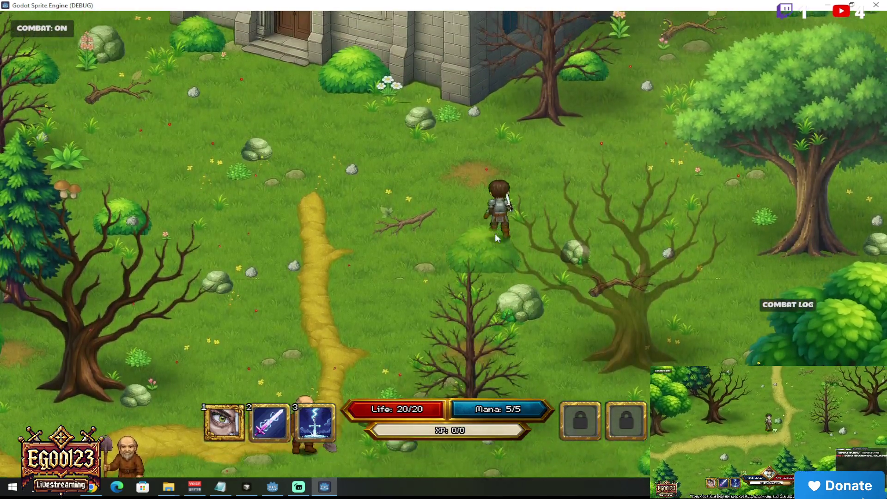
pyautogui.click(496, 233)
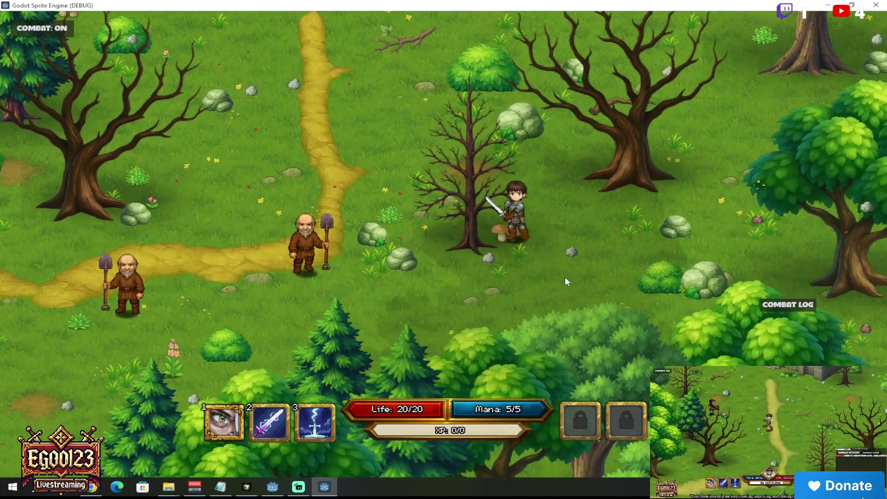
pyautogui.click(671, 253)
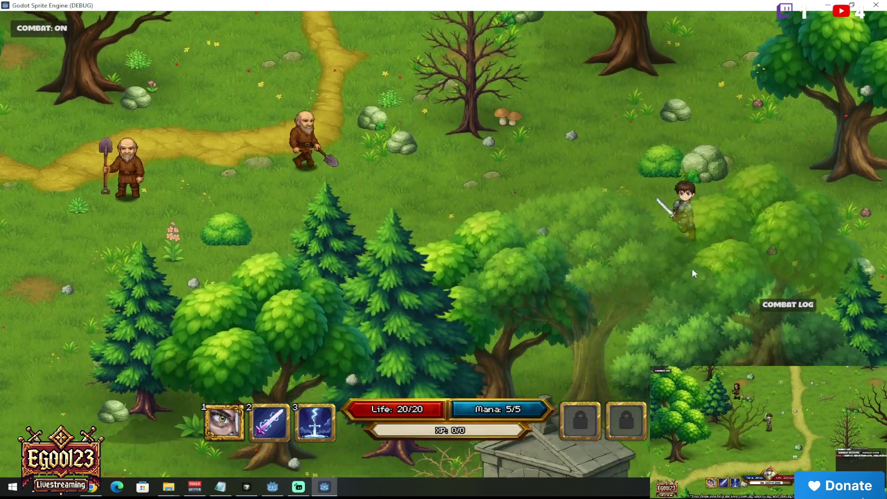
pyautogui.moveTo(693, 272)
pyautogui.mouseDown()
pyautogui.moveTo(716, 276)
pyautogui.moveTo(692, 284)
pyautogui.moveTo(530, 239)
pyautogui.moveTo(491, 221)
pyautogui.moveTo(463, 190)
pyautogui.moveTo(429, 182)
pyautogui.moveTo(453, 153)
pyautogui.moveTo(429, 159)
pyautogui.moveTo(519, 163)
pyautogui.moveTo(480, 227)
pyautogui.moveTo(498, 243)
pyautogui.mouseUp()
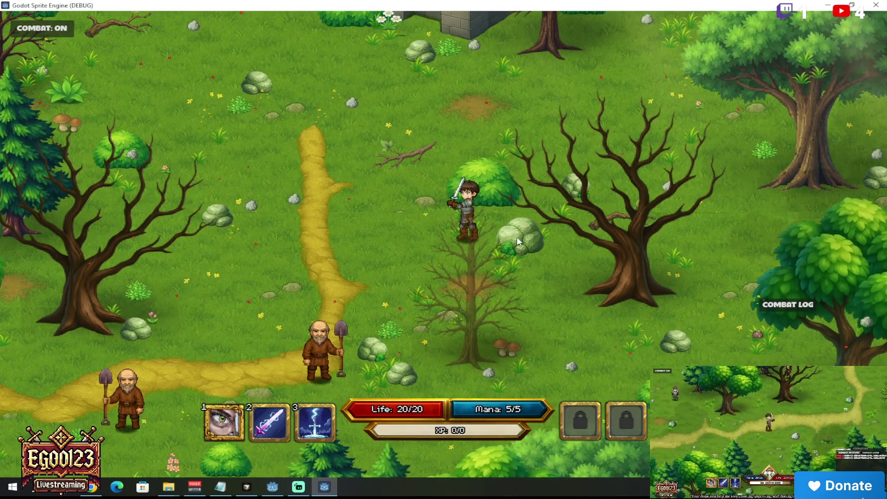
pyautogui.press('F8')
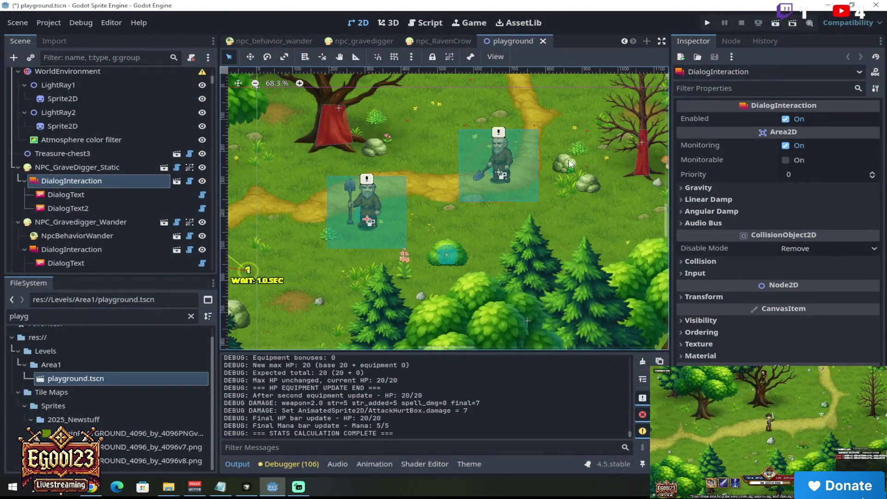
# - Select Rock1 in playground.tscn to show its fade script settings: Target Alpha 0.45, Fade Speed 6.0
pyautogui.click(577, 155)
pyautogui.scroll(5, 111, 245)
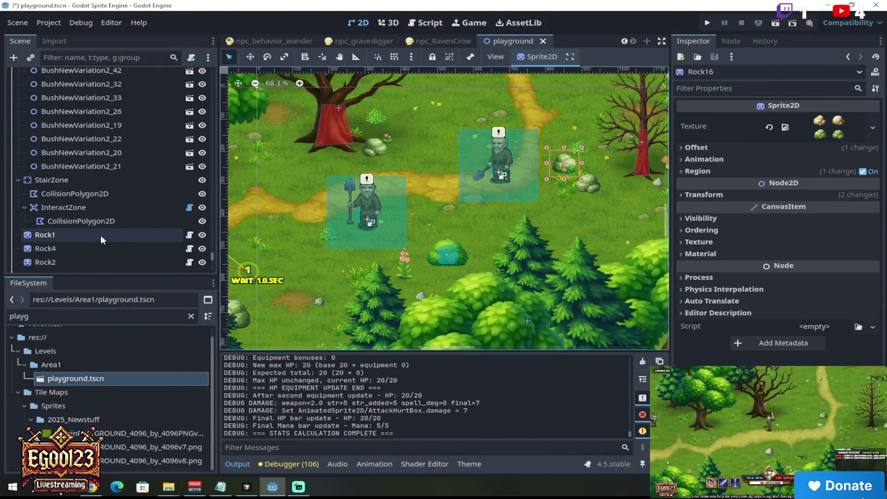
pyautogui.click(98, 239)
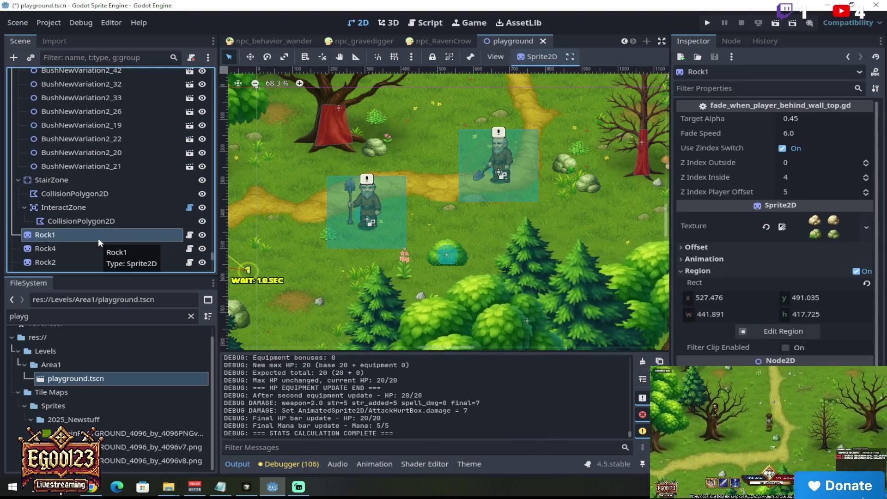
pyautogui.hotkey('alt', 'Tab')
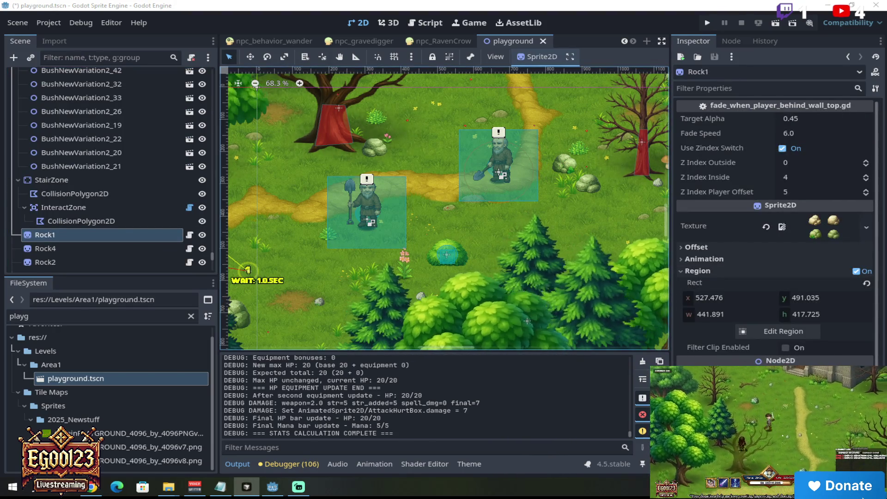